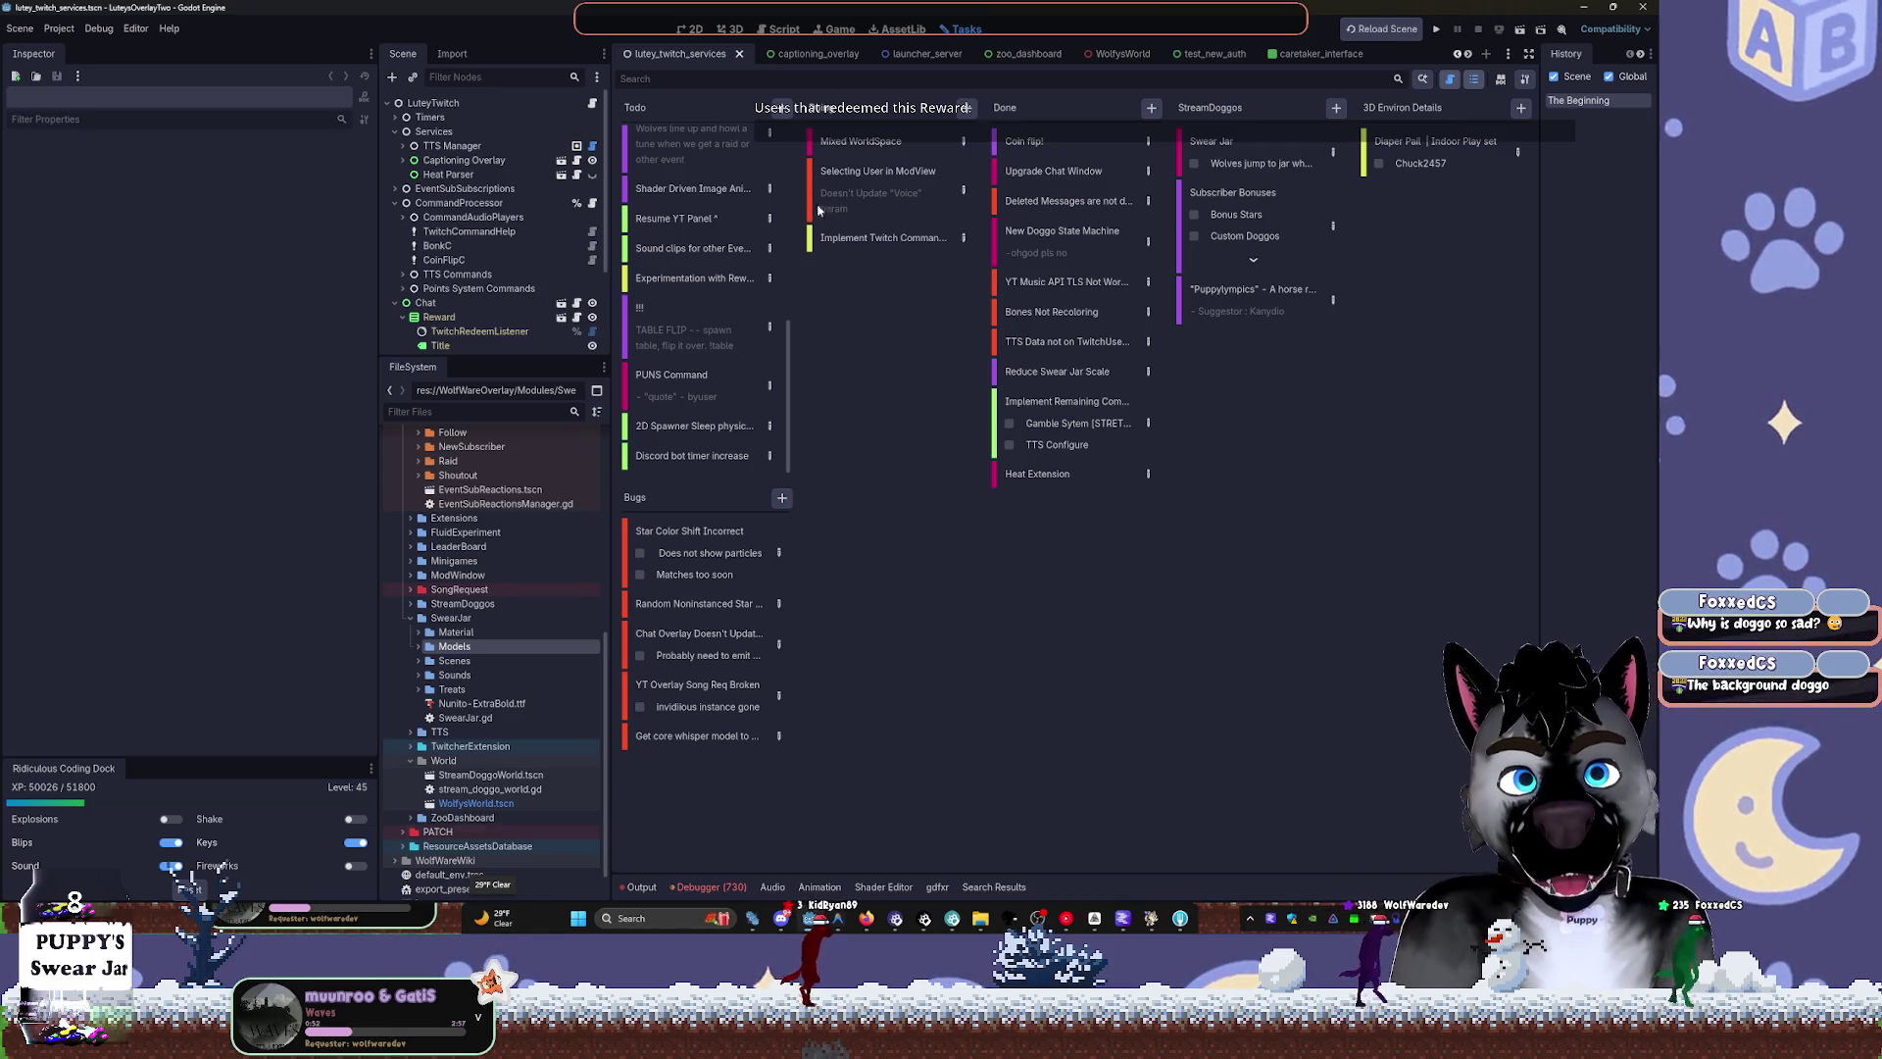
# Switch to the 2D canvas of the lutey_twitch_services scene with Ctrl+F1
pyautogui.hotkey('ctrl', 'F1')
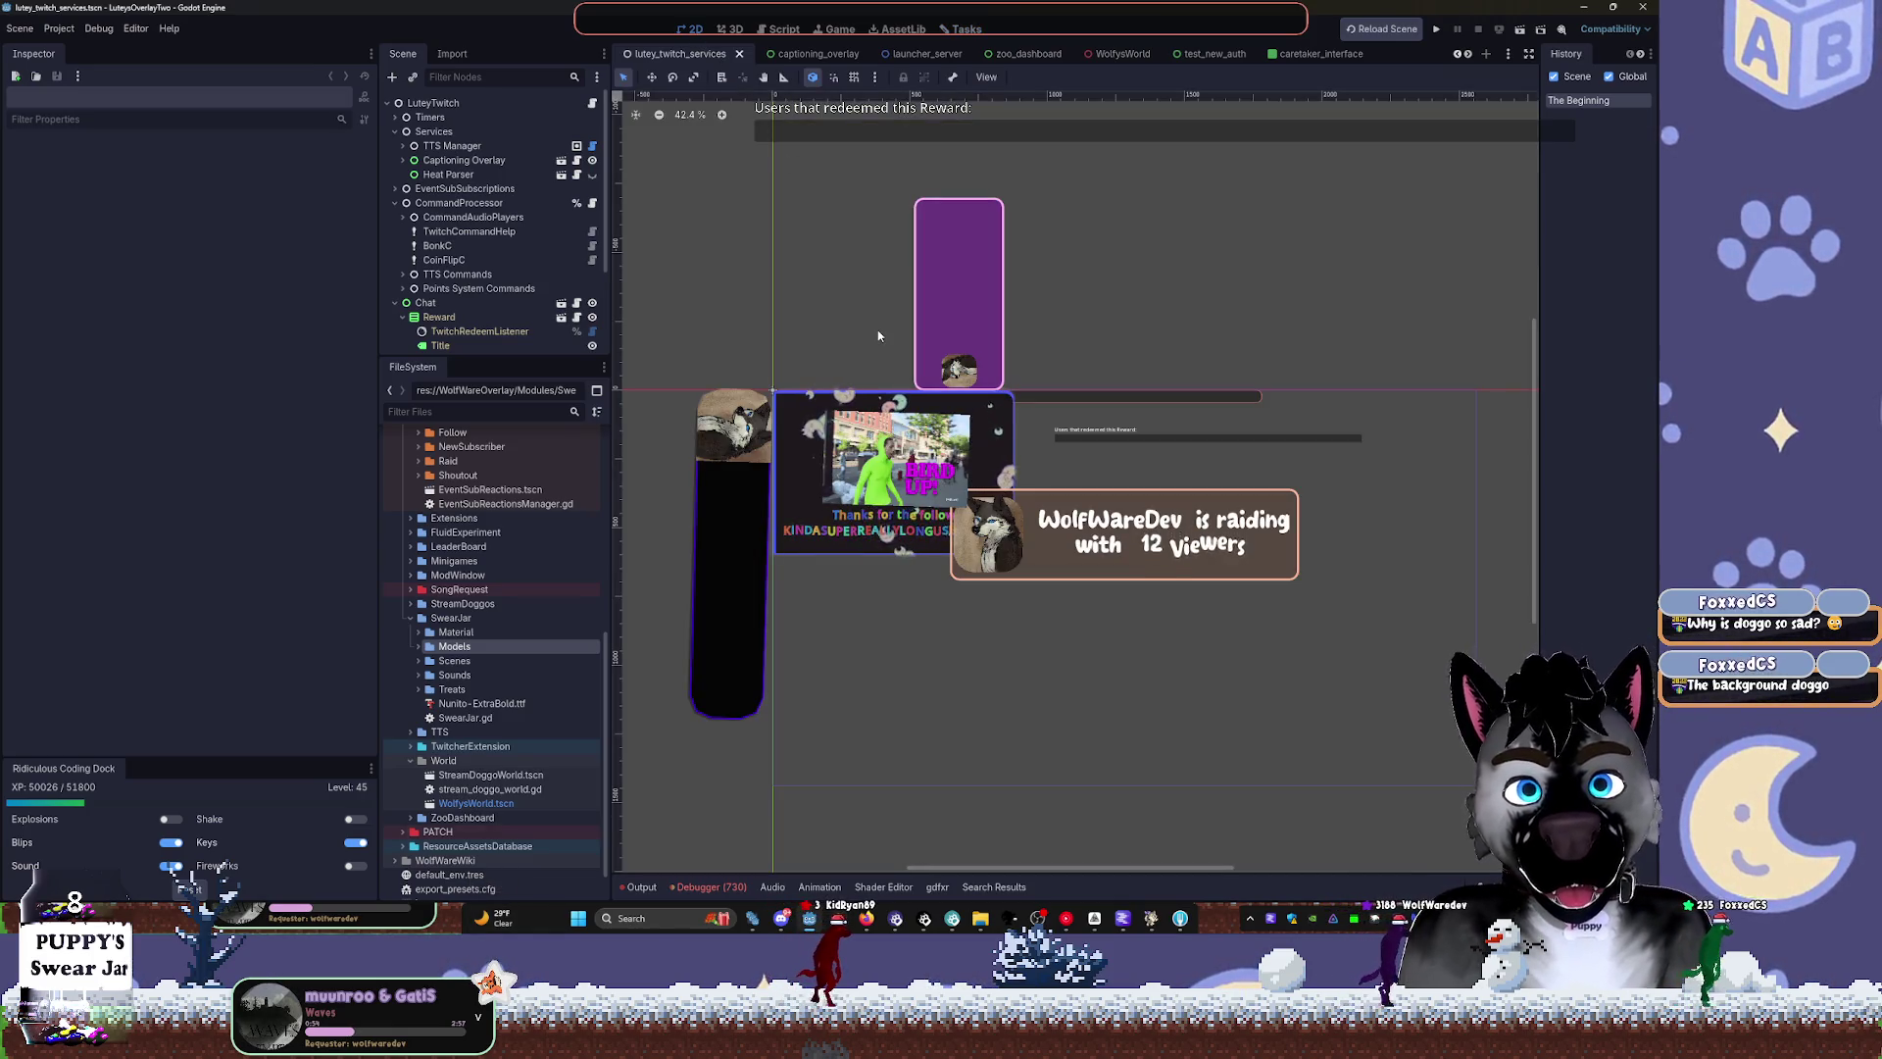
pyautogui.click(420, 648)
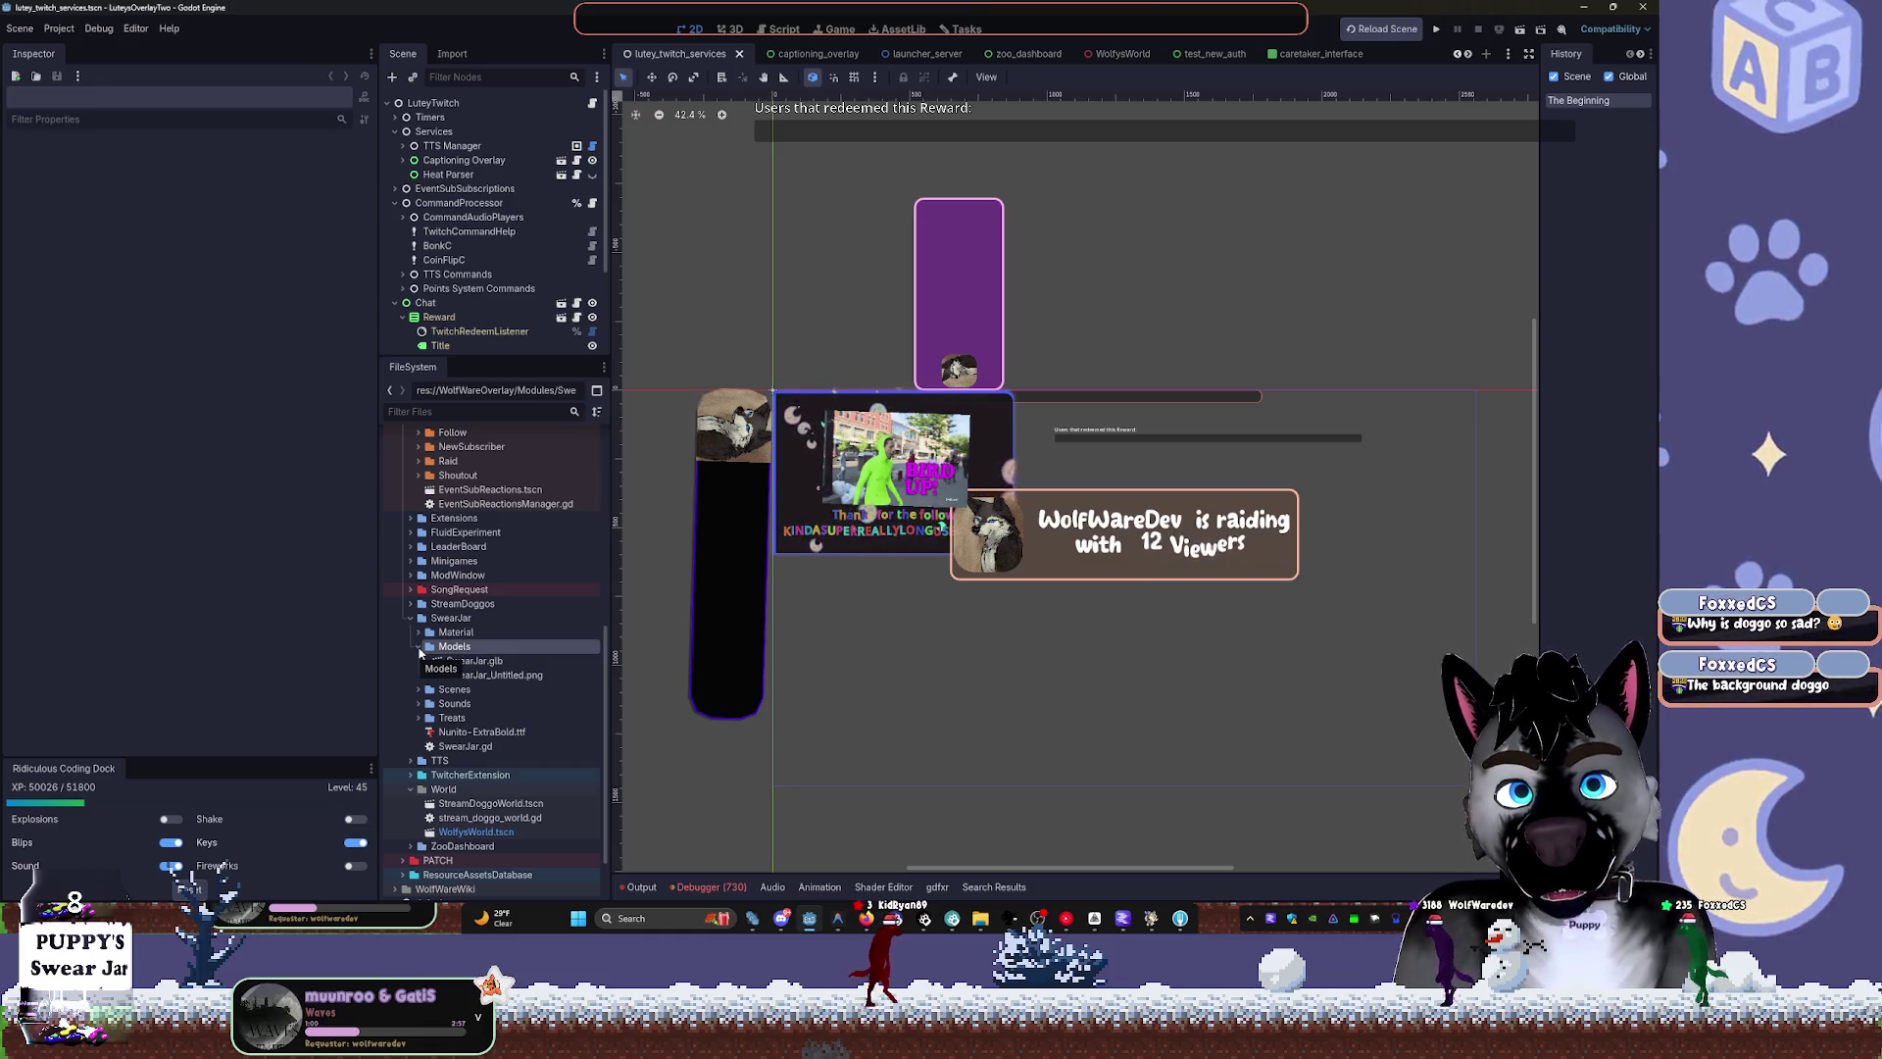
pyautogui.click(419, 648)
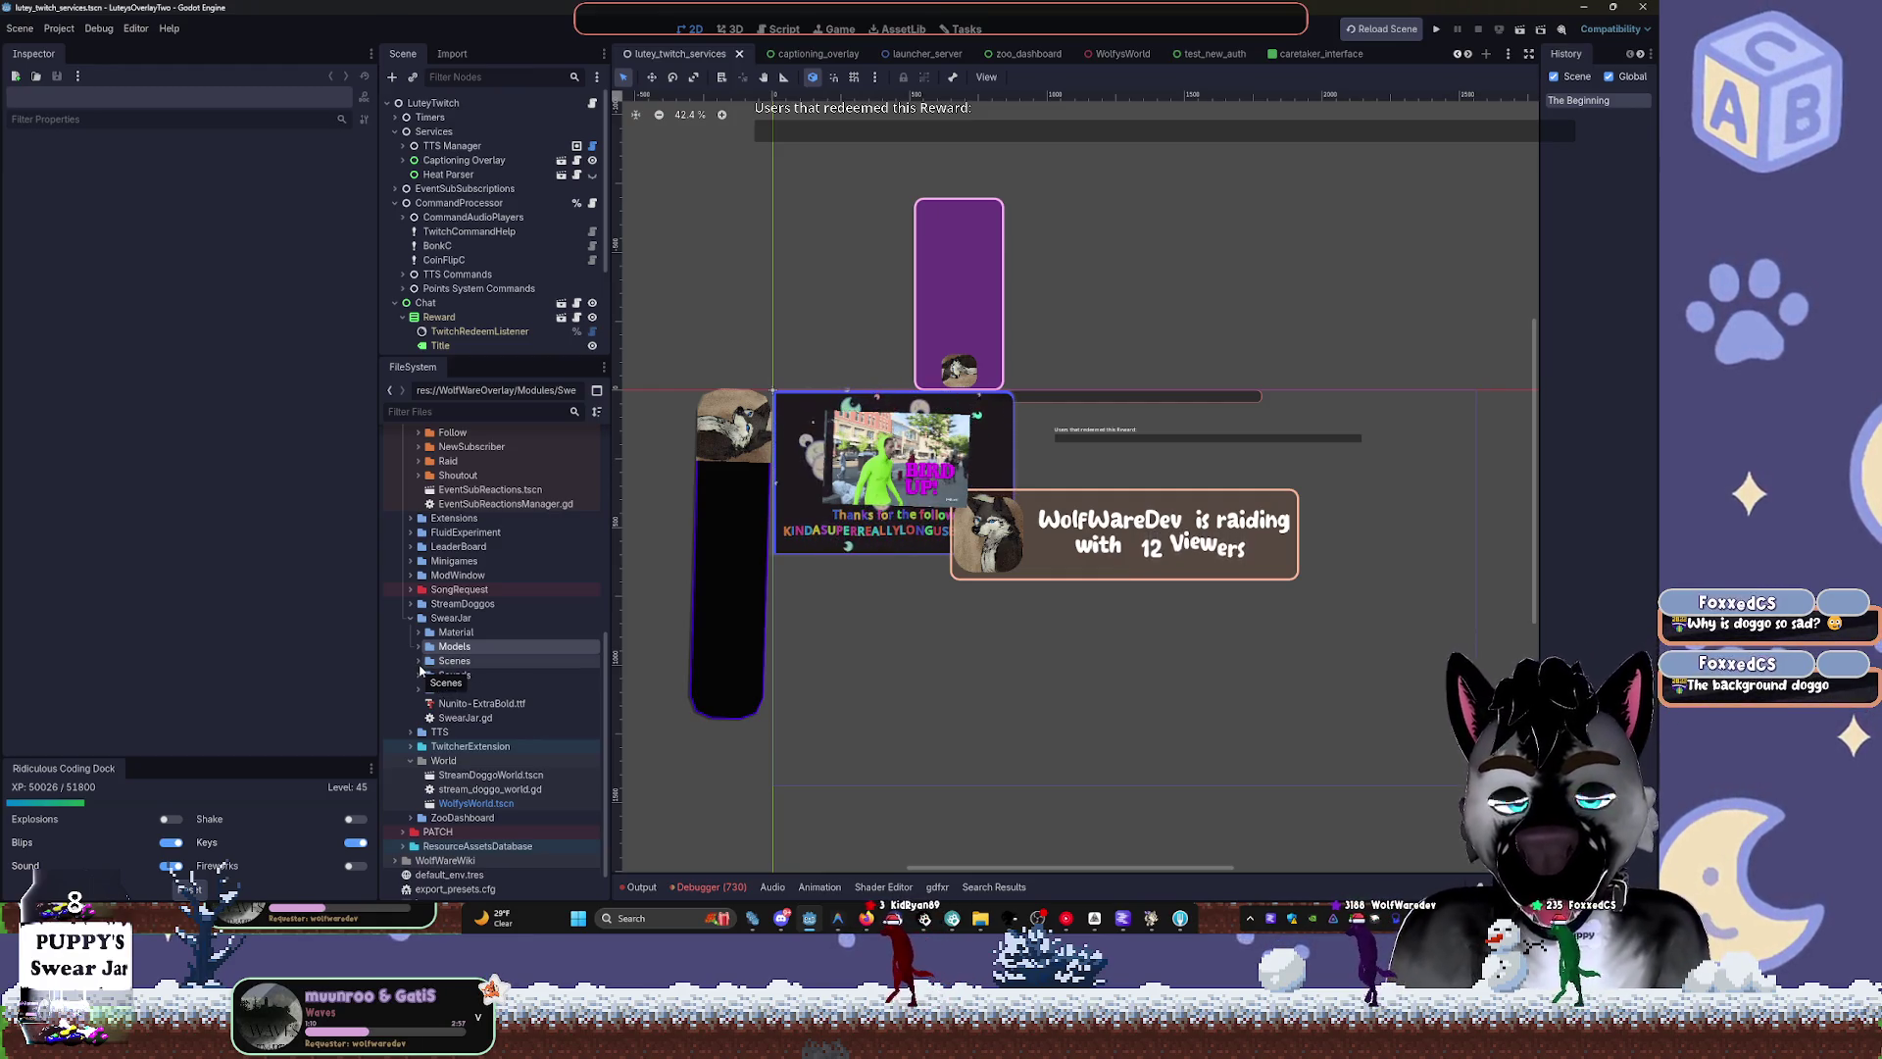
pyautogui.click(419, 675)
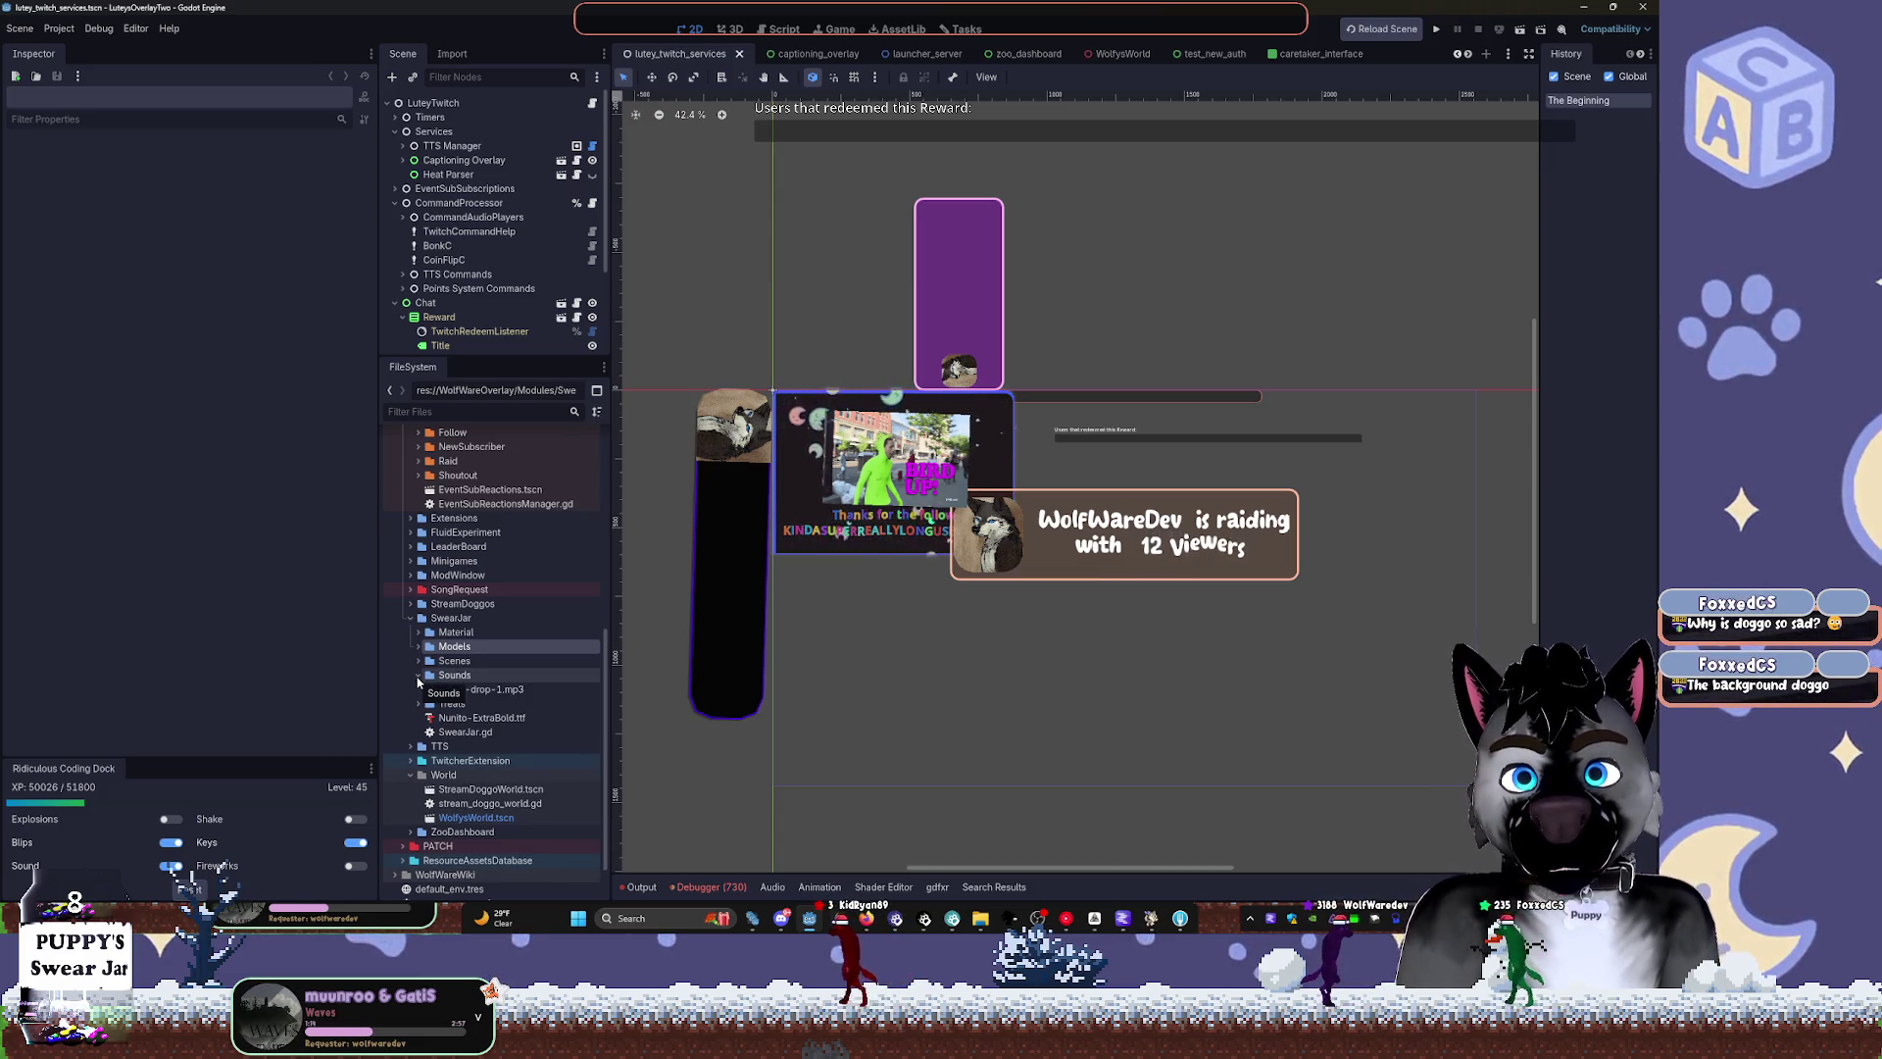
pyautogui.click(417, 679)
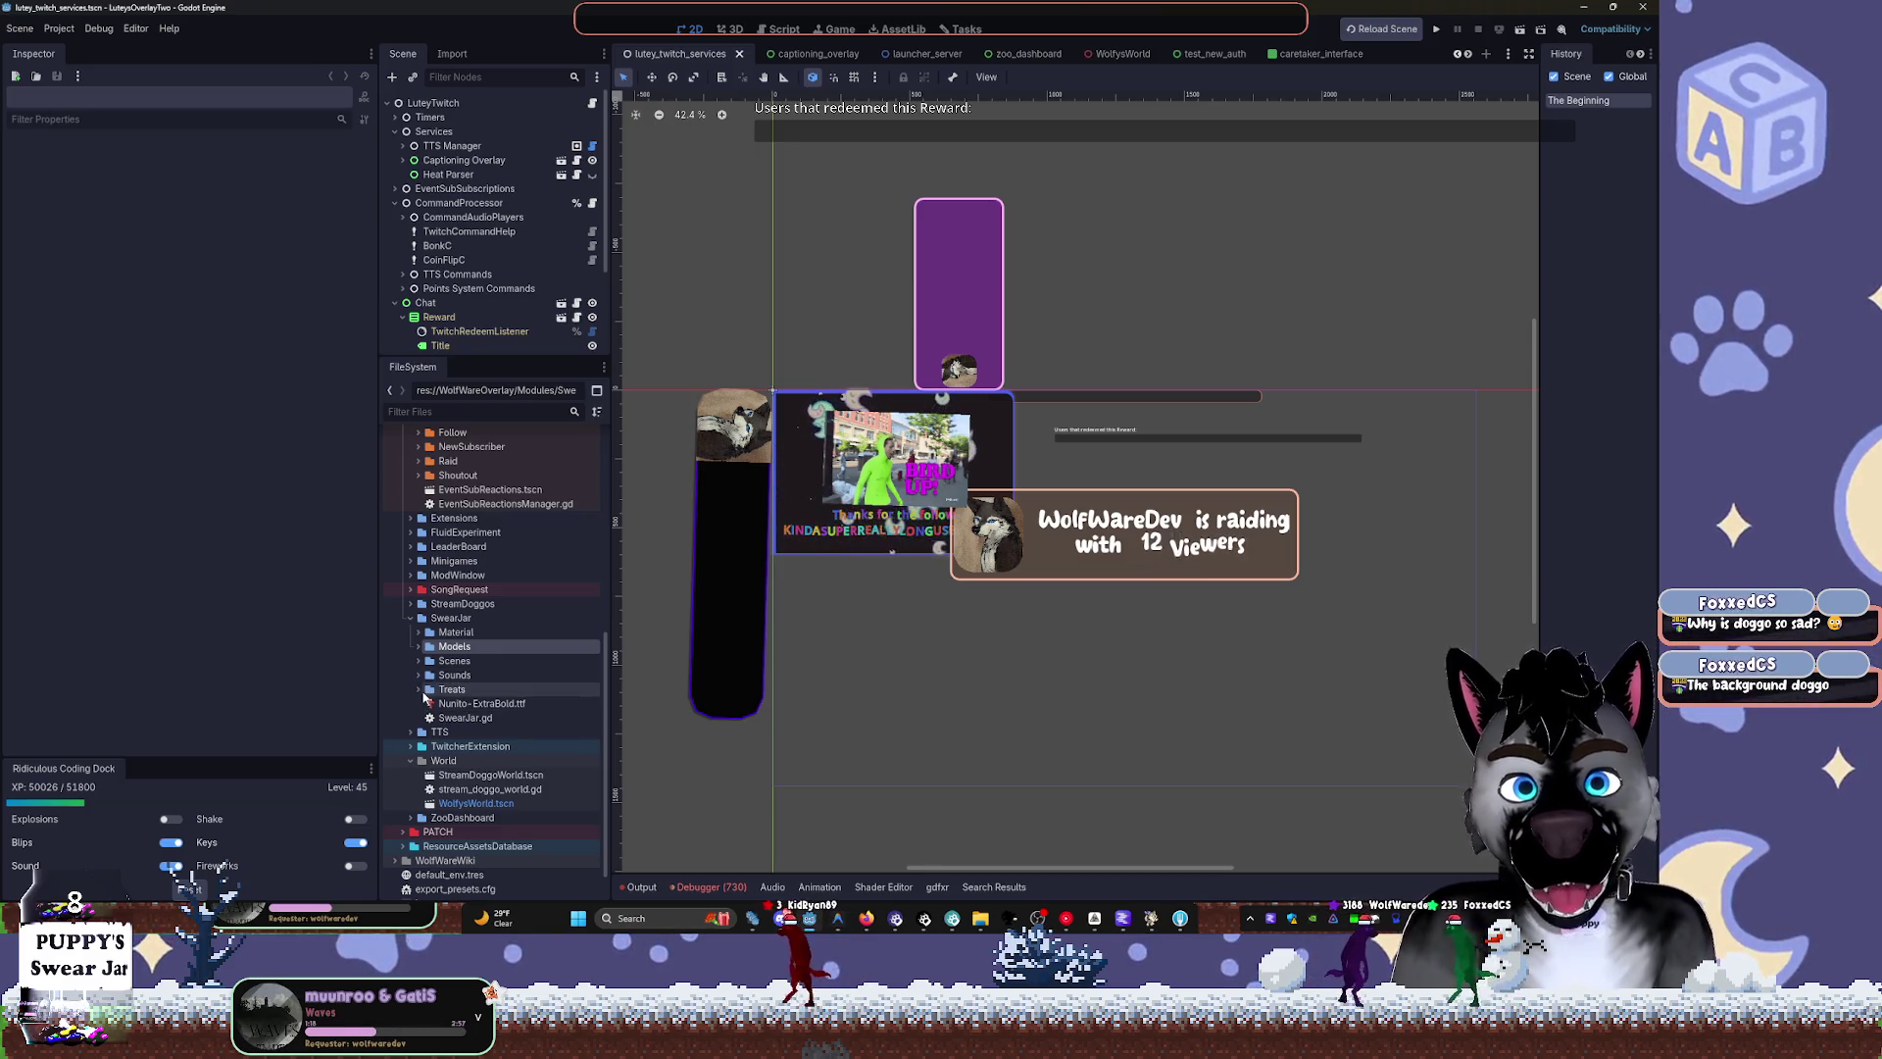
pyautogui.click(420, 693)
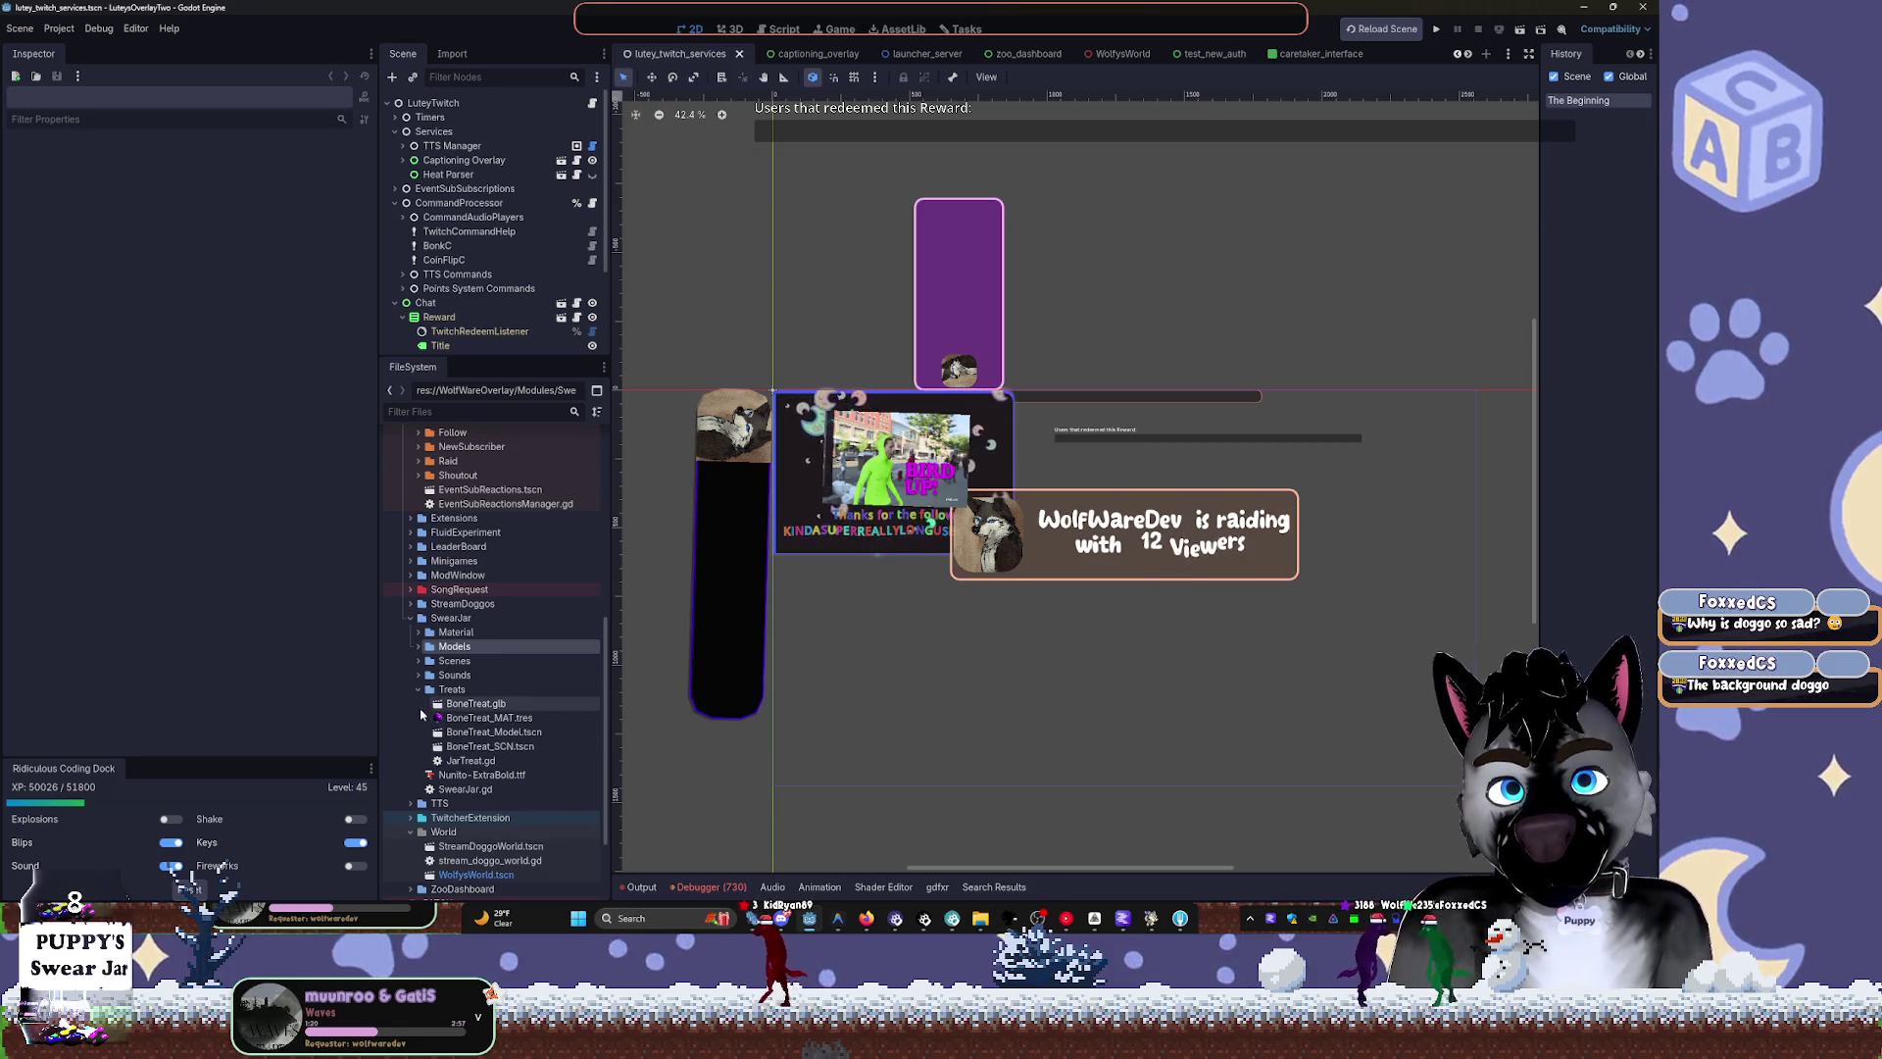
pyautogui.click(419, 690)
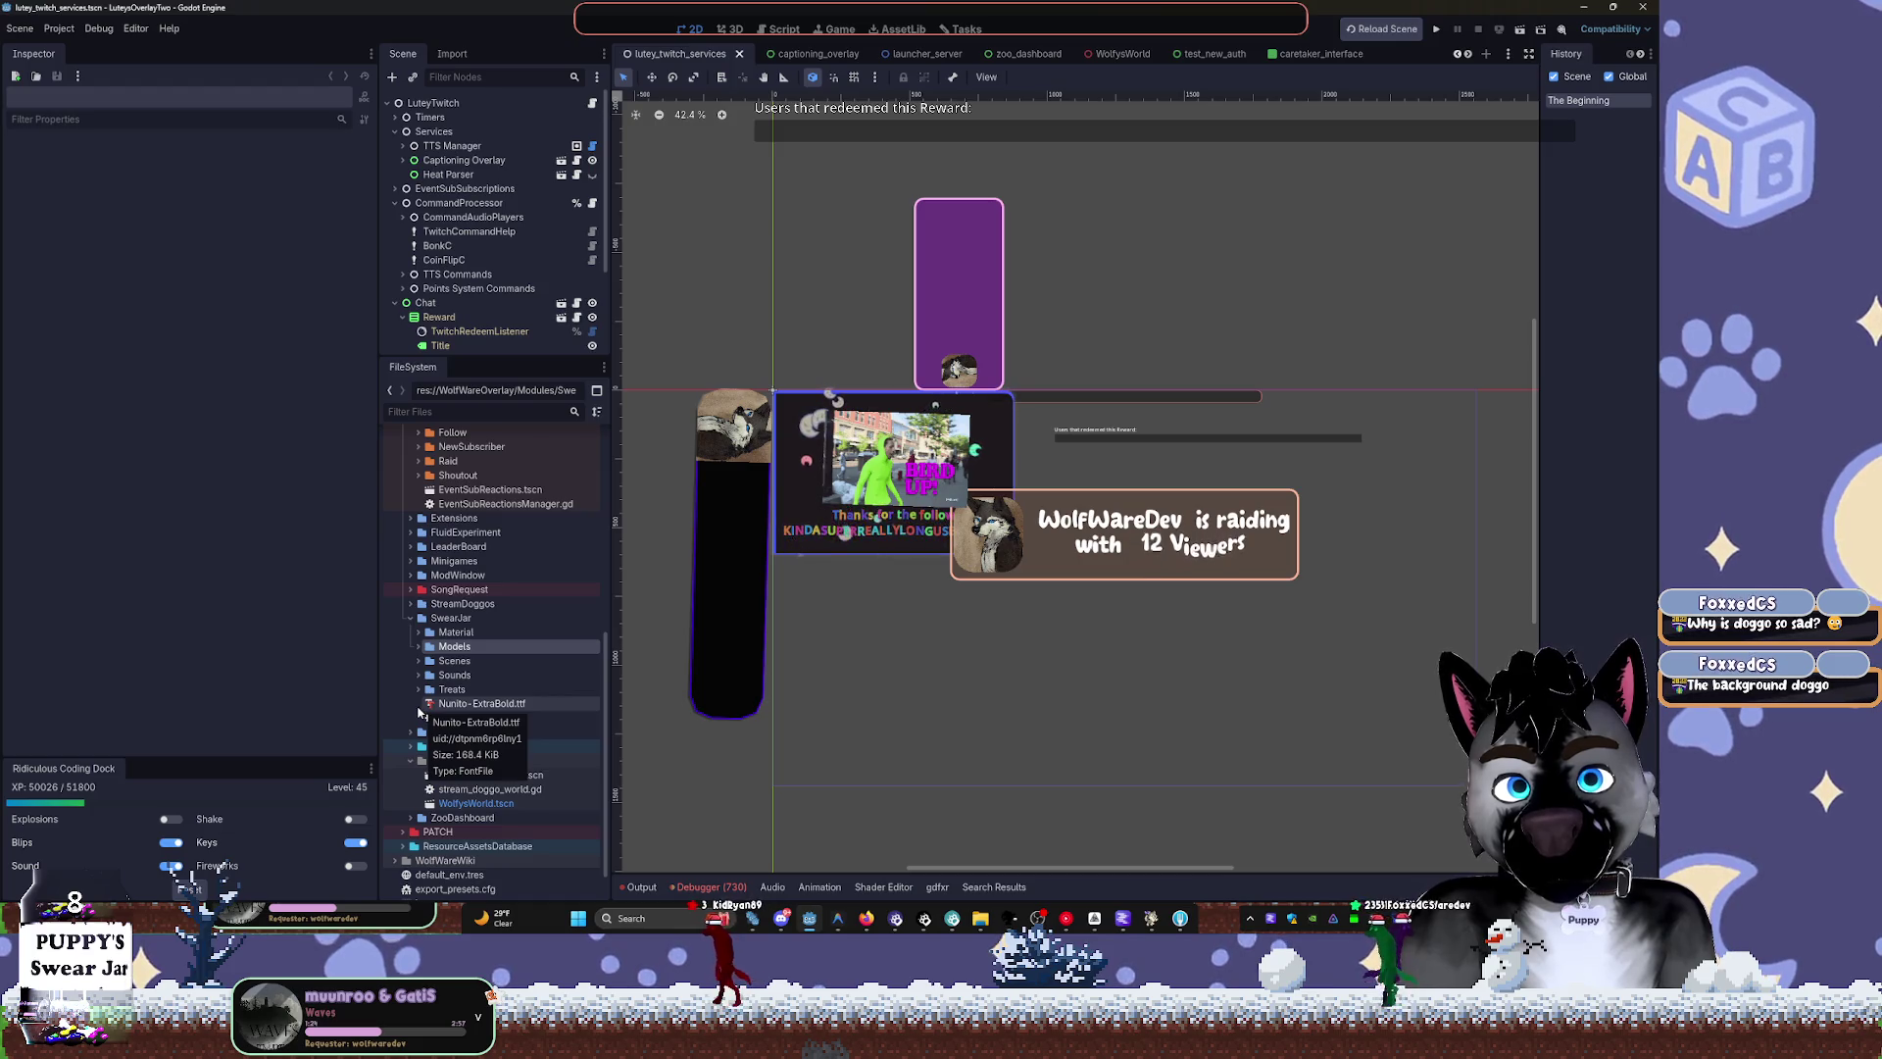
pyautogui.click(454, 706)
pyautogui.doubleClick(454, 706)
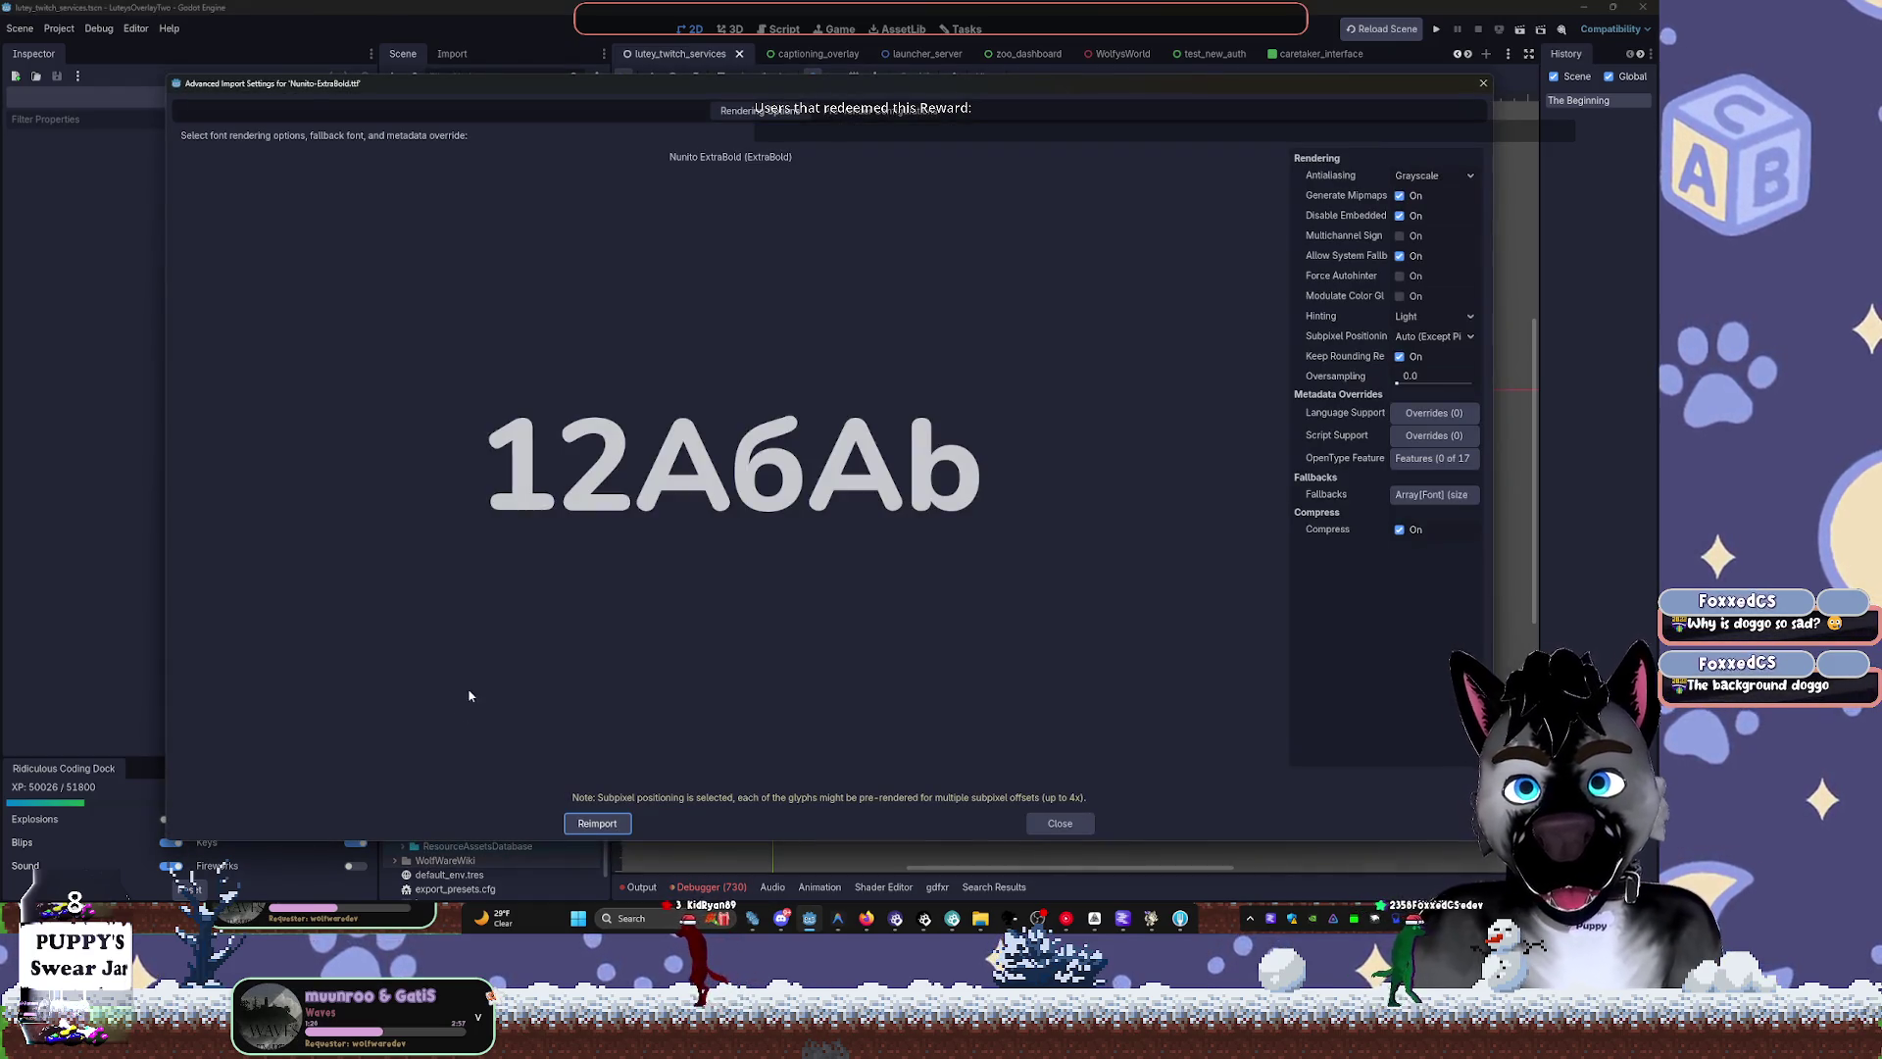
pyautogui.click(1484, 83)
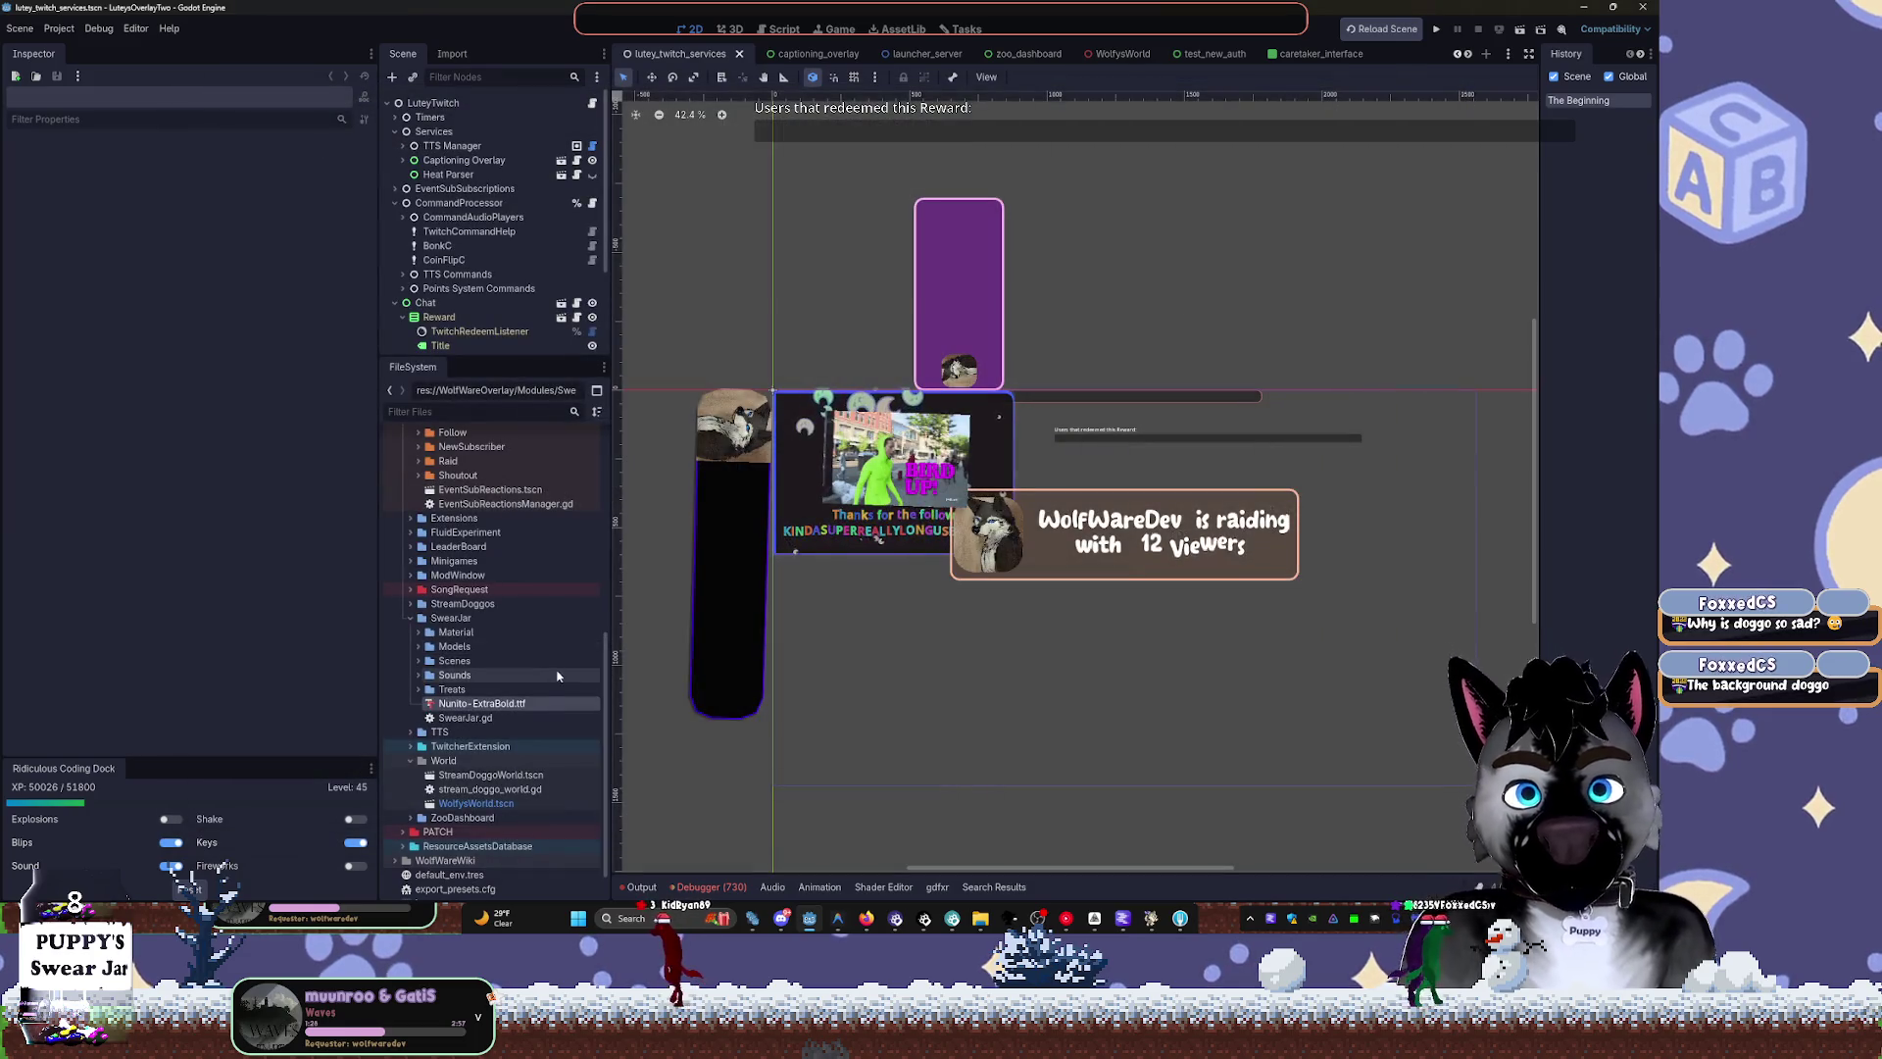
pyautogui.rightClick(485, 703)
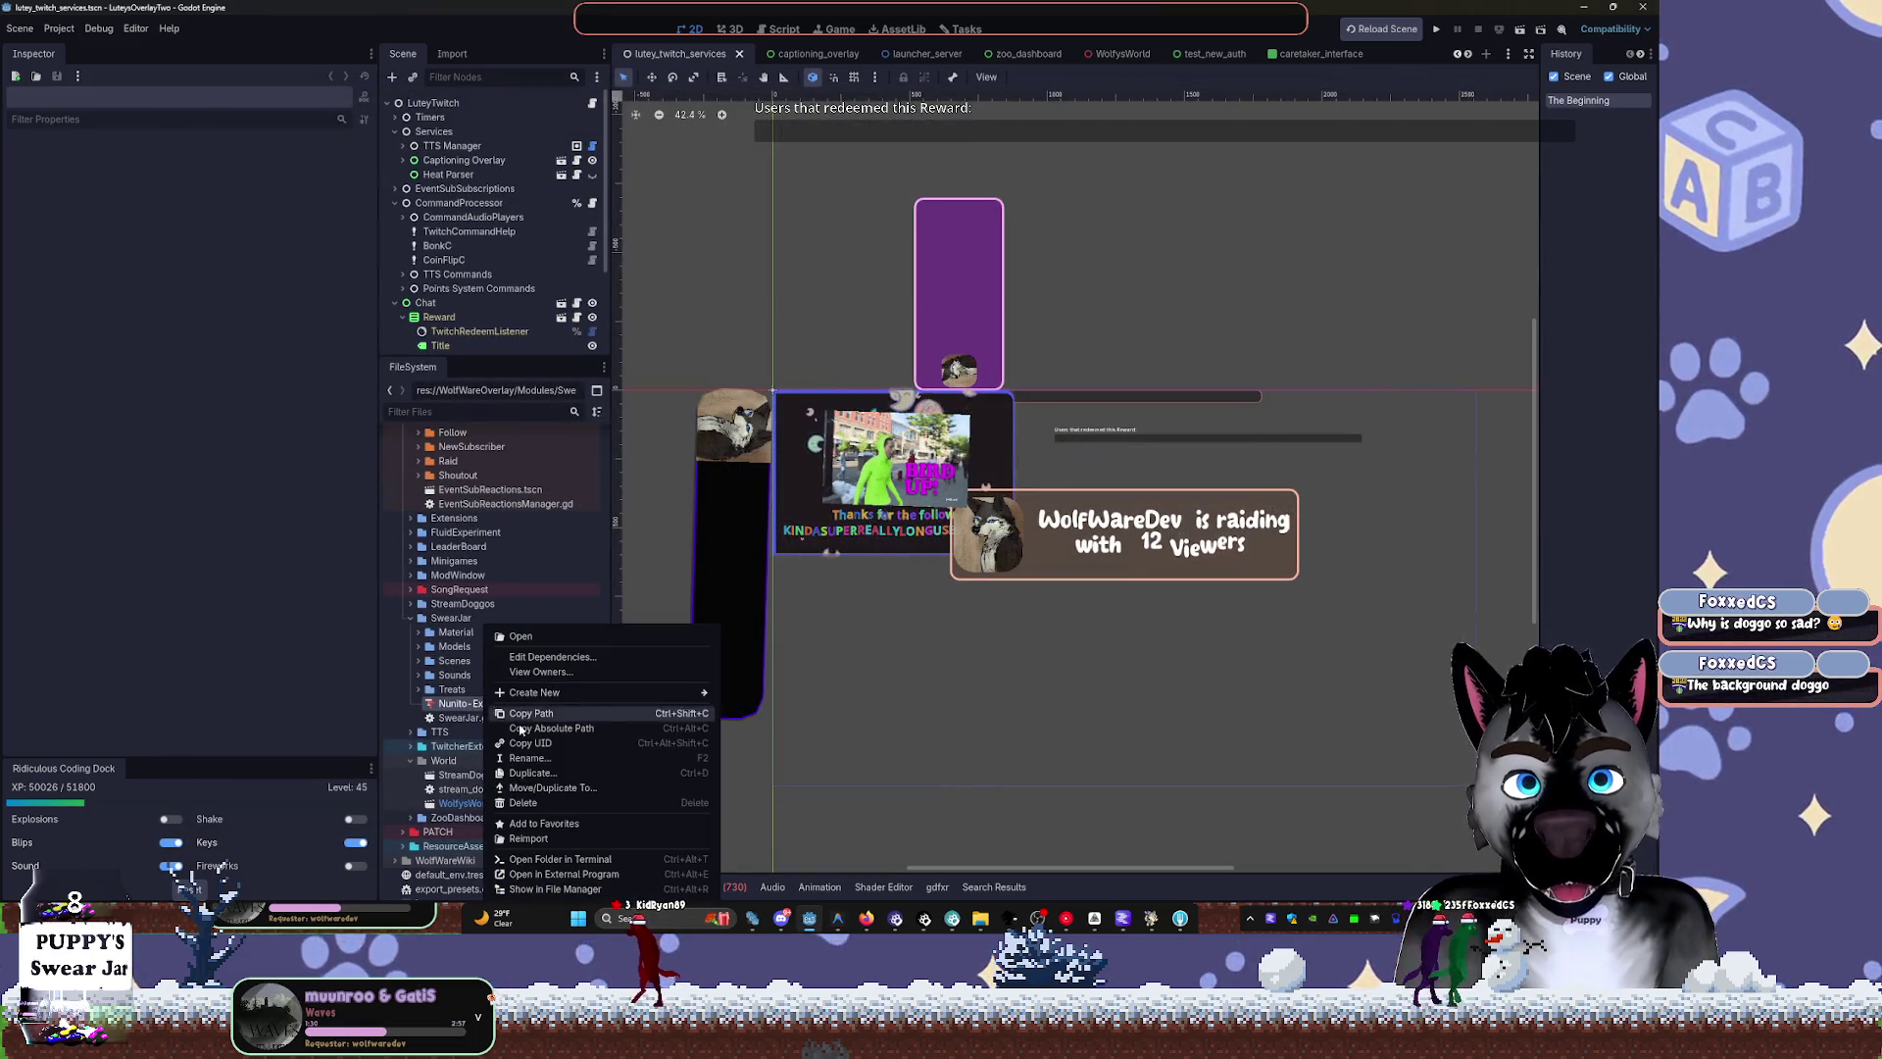
pyautogui.click(564, 673)
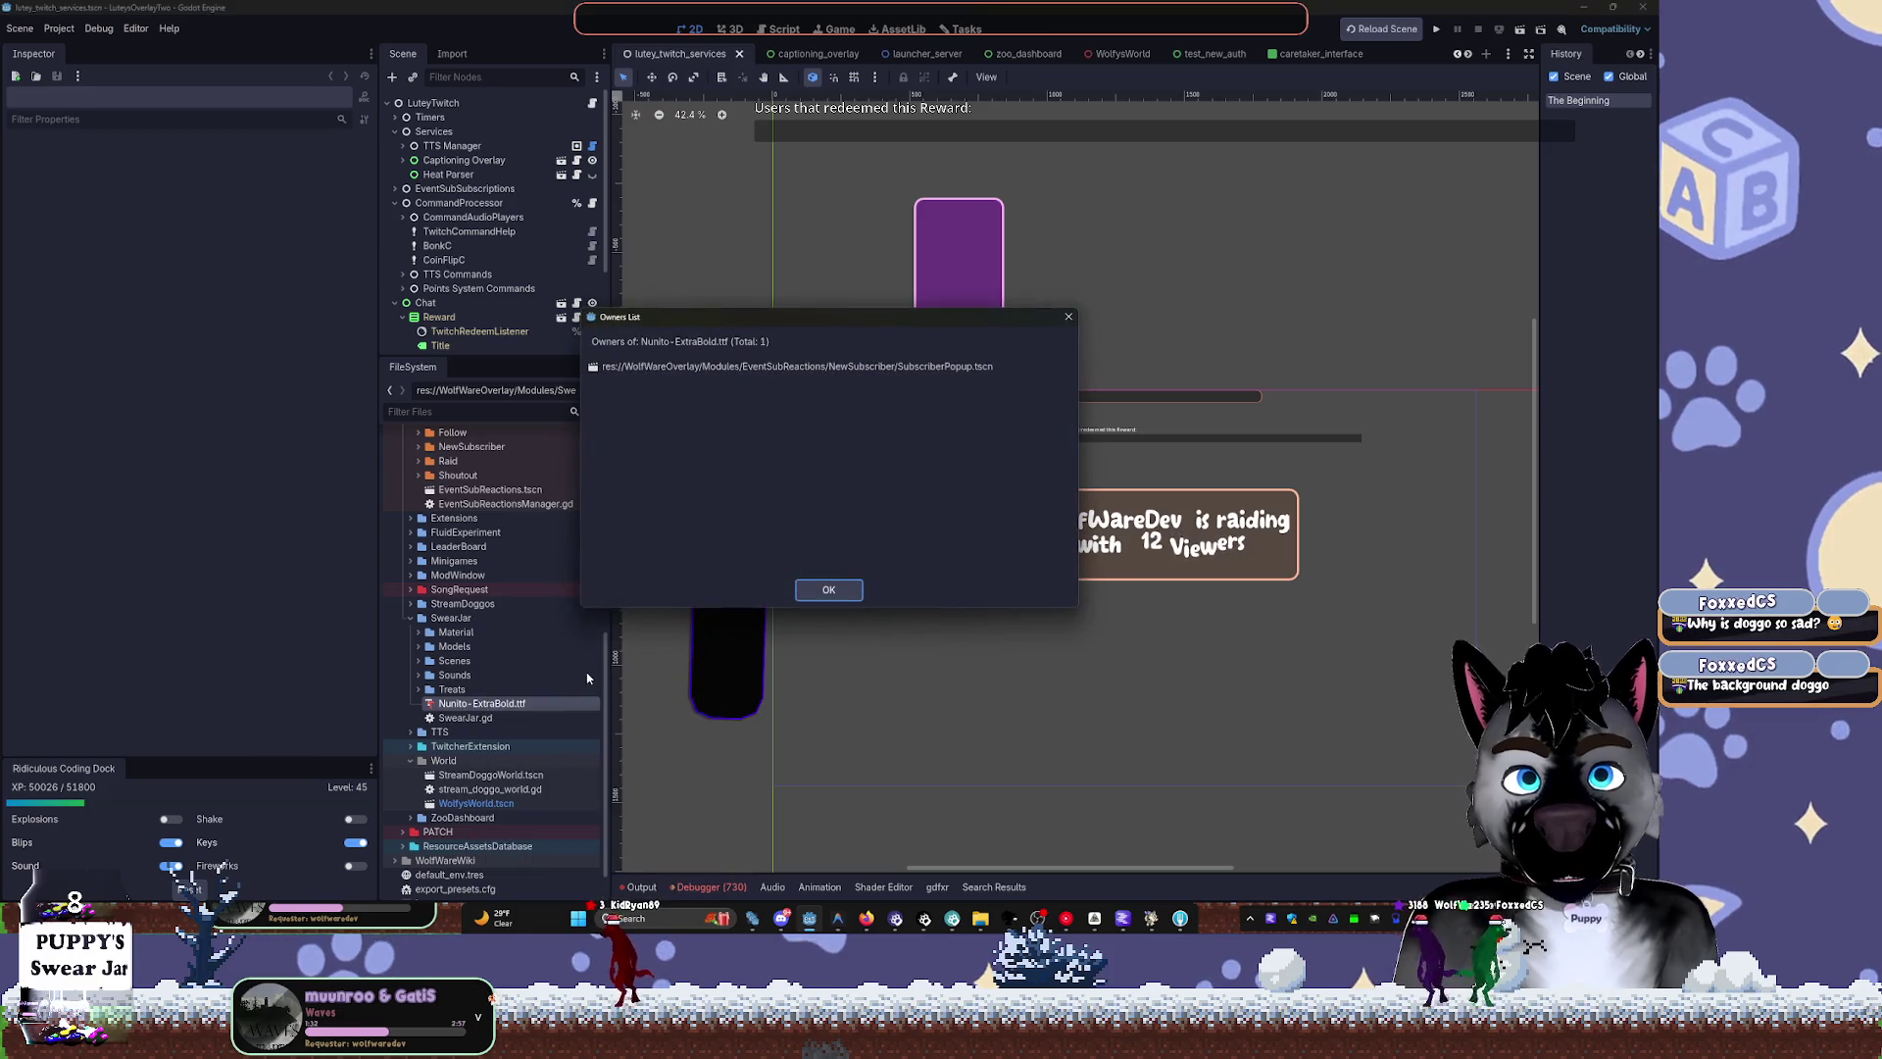
pyautogui.click(829, 591)
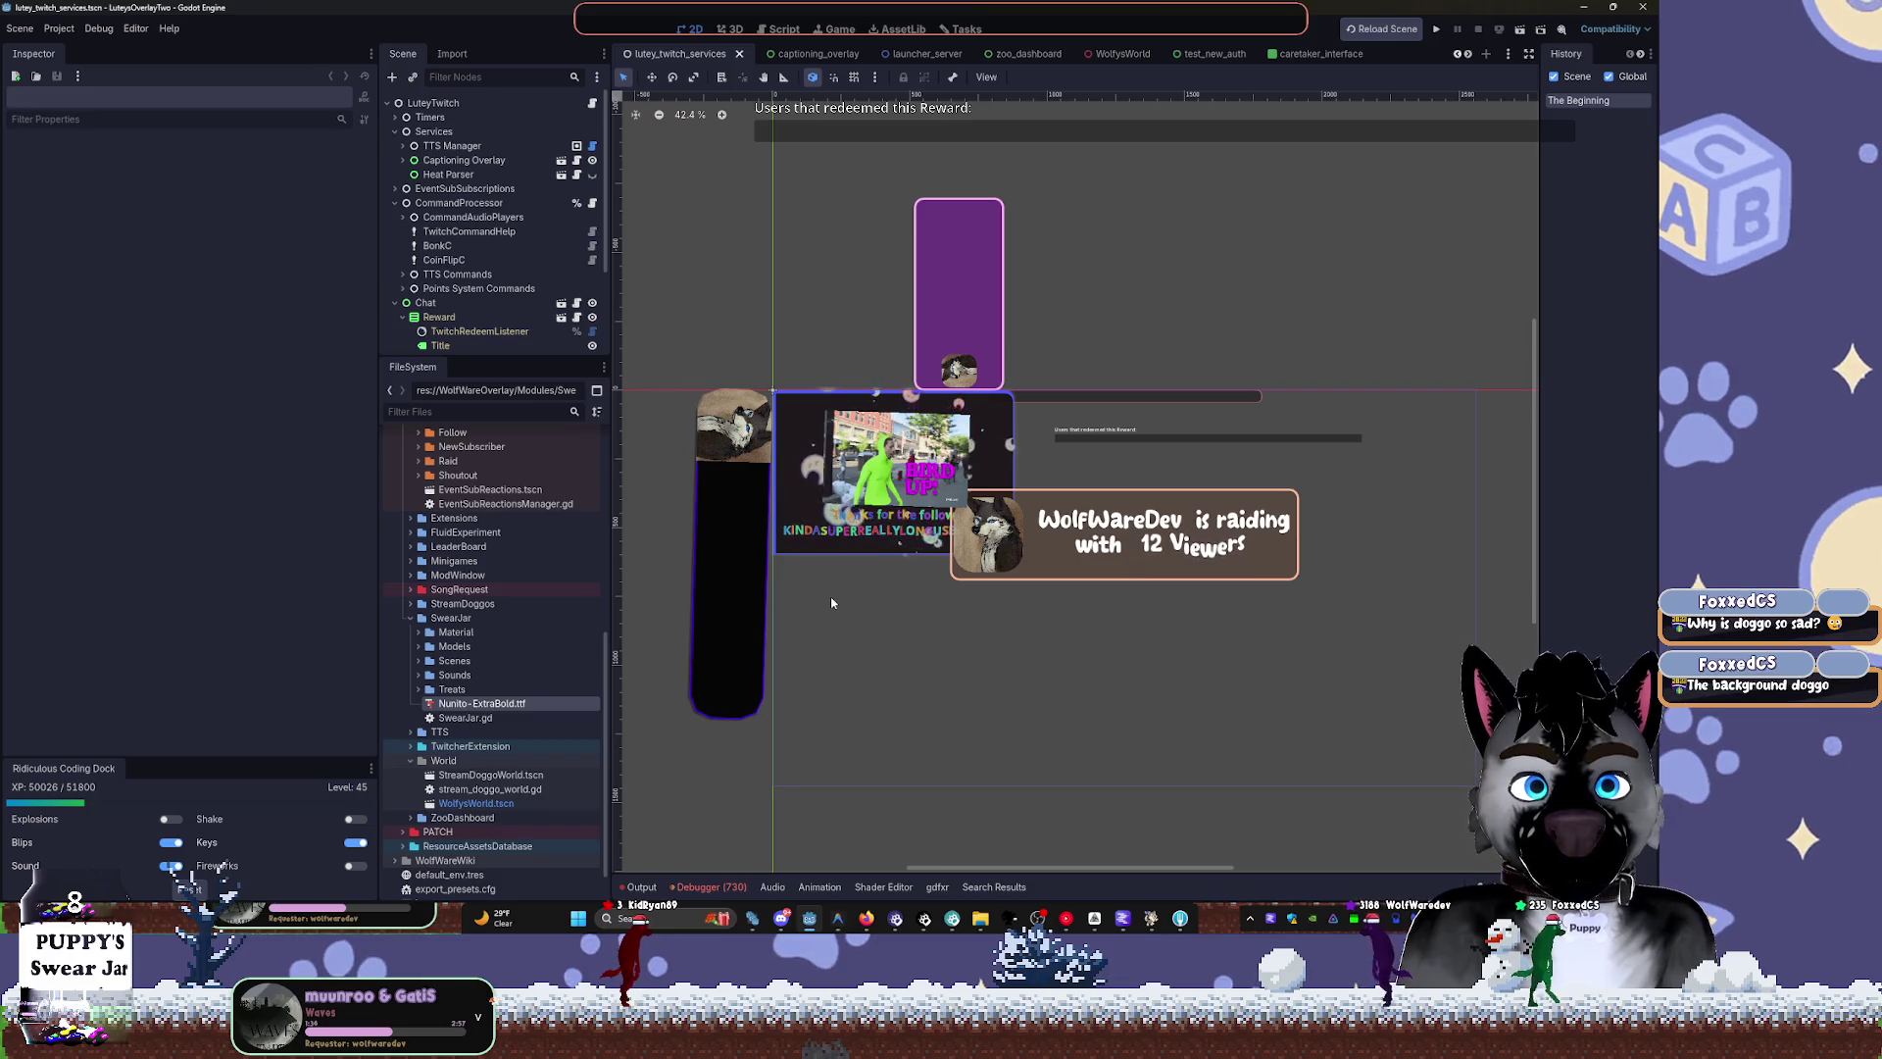
pyautogui.scroll(2, 1002, 669)
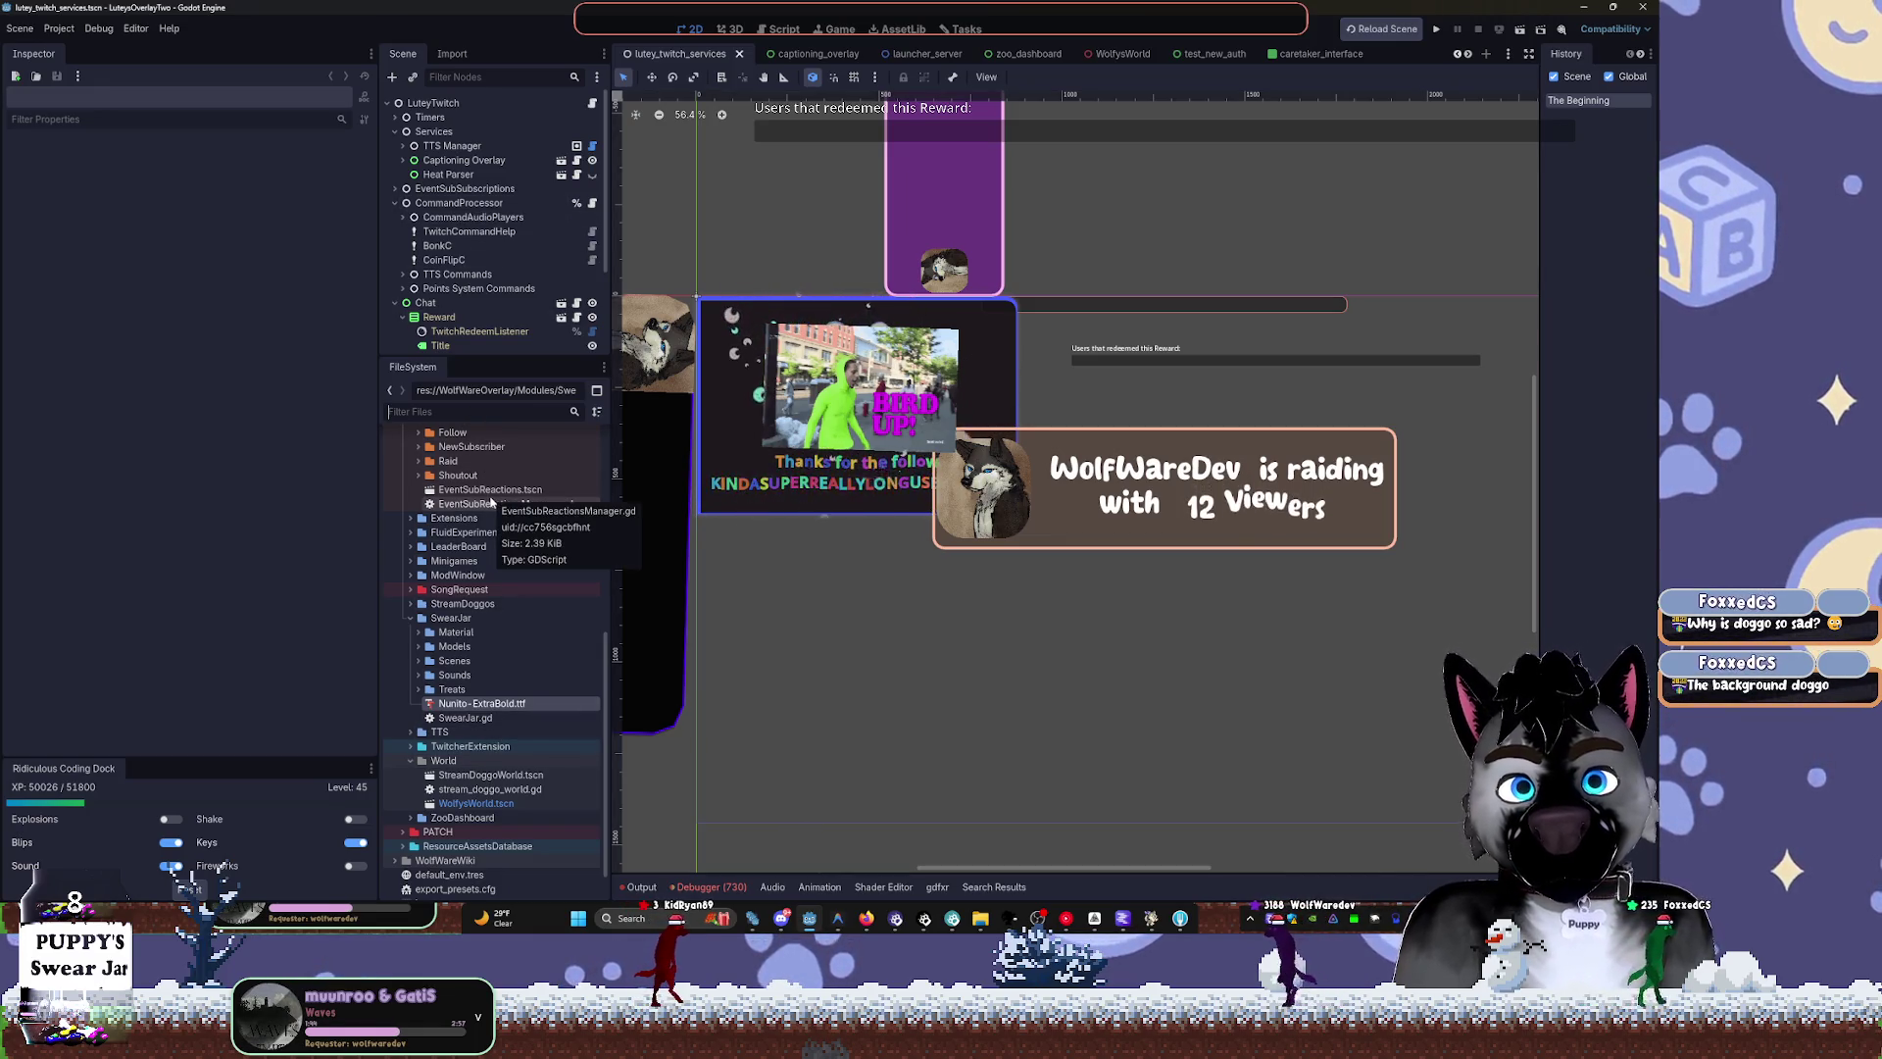
# Open SubscriberPopup.tscn from the NewSubscriber folder
pyautogui.click(418, 446)
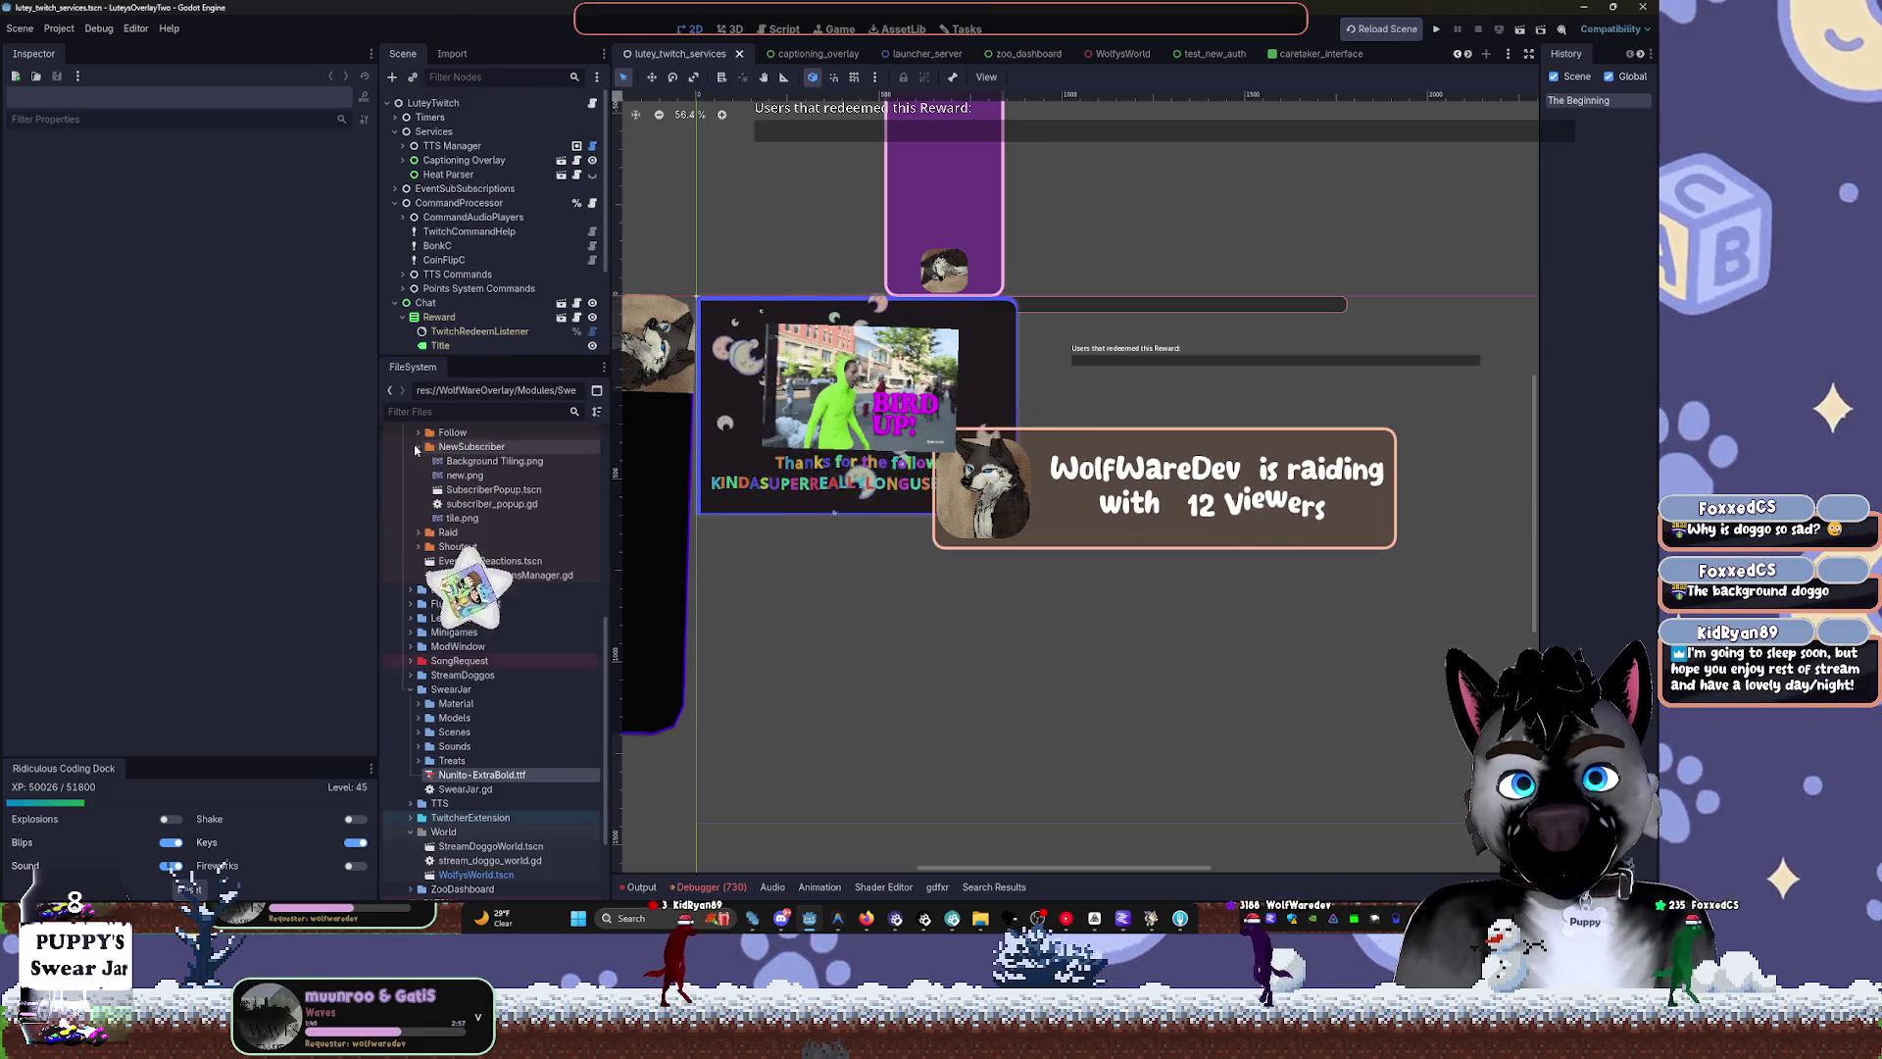
pyautogui.doubleClick(467, 490)
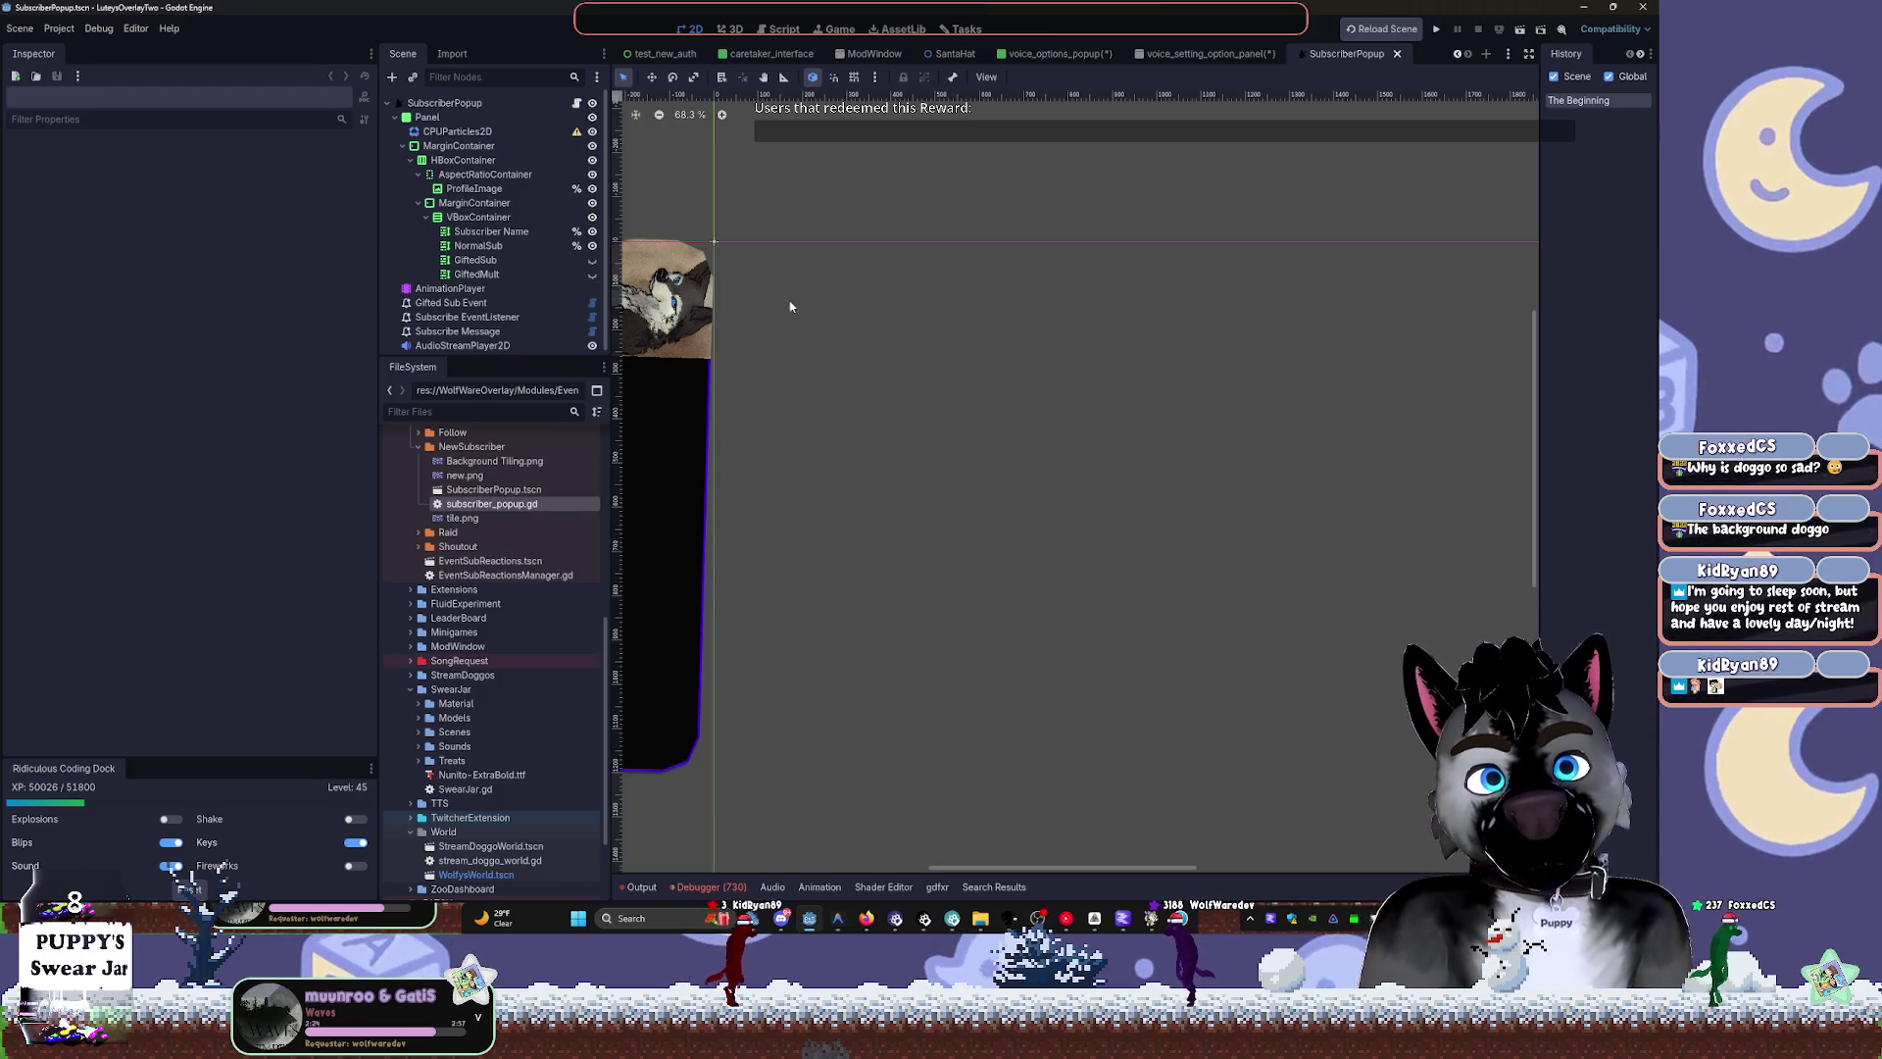
# Briefly show, then hide again, the GiftedSub and GiftedMult labels on the canvas
pyautogui.hscroll(-3, 733, 303)
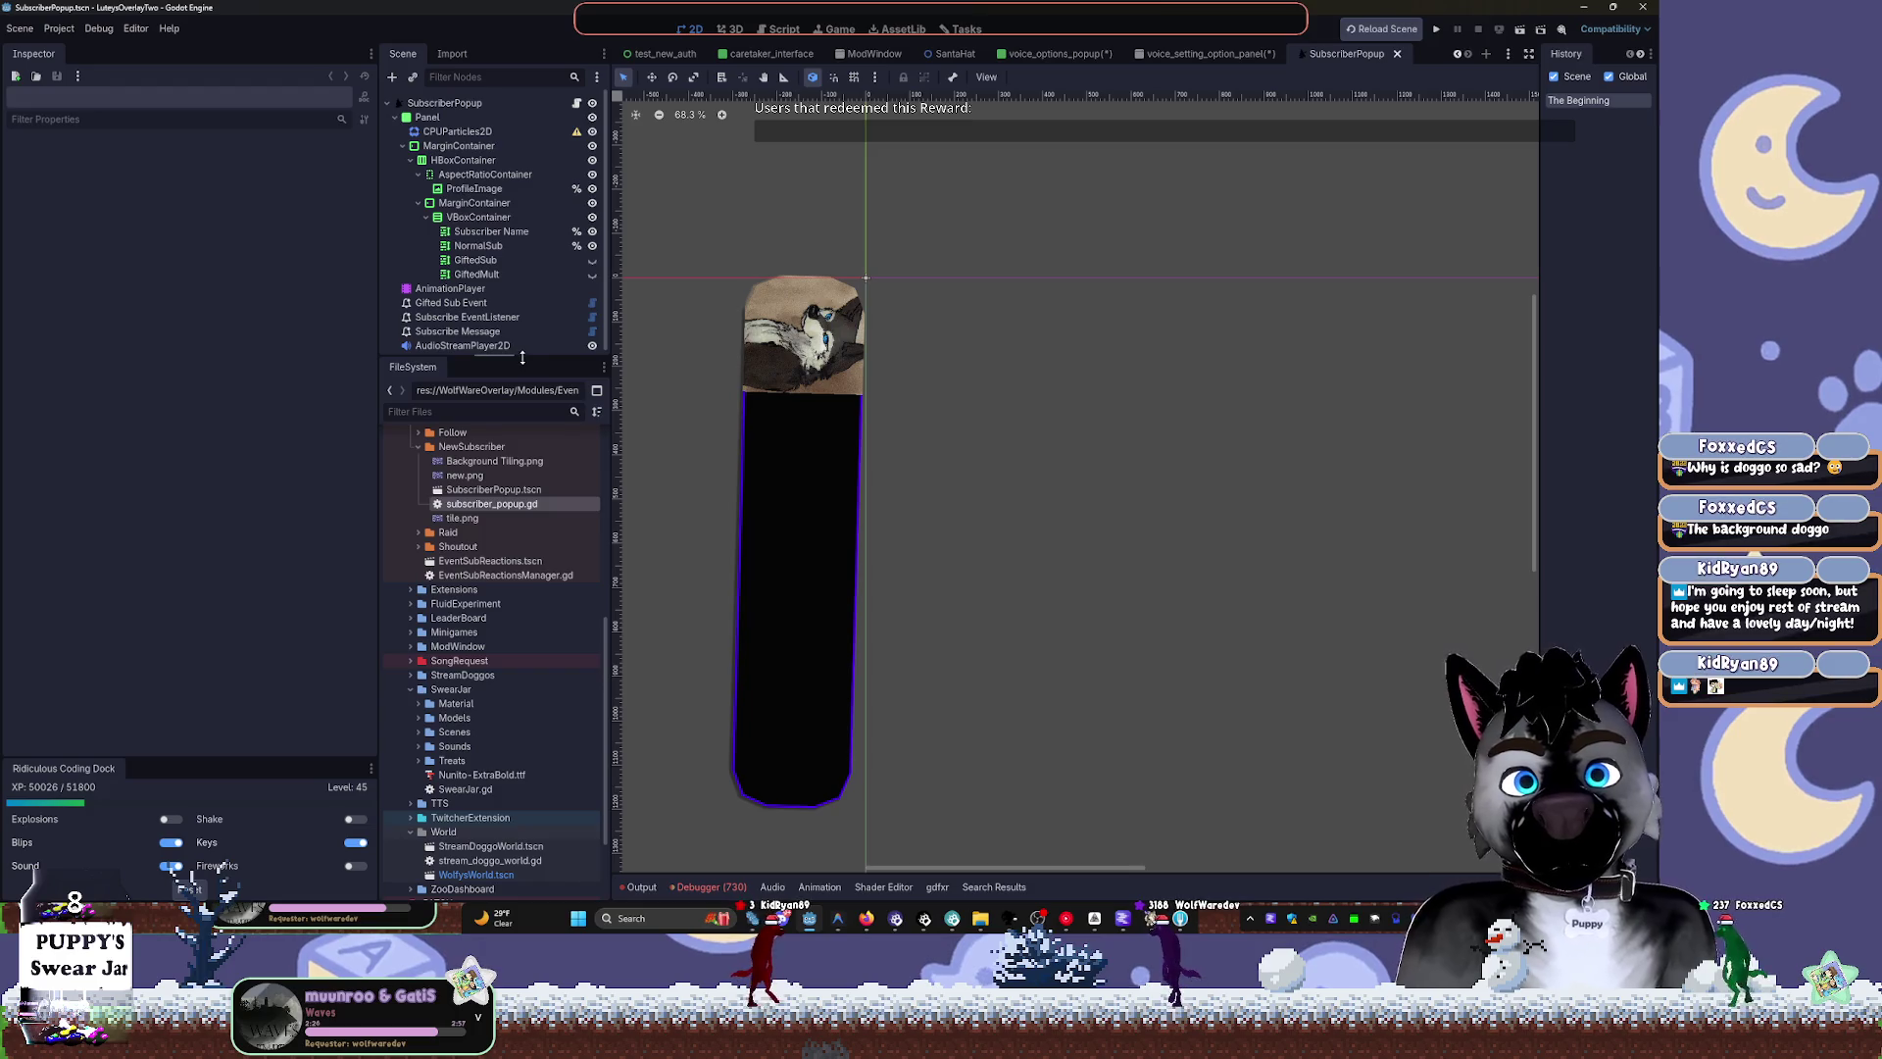
pyautogui.moveTo(522, 357); pyautogui.dragTo(523, 429)
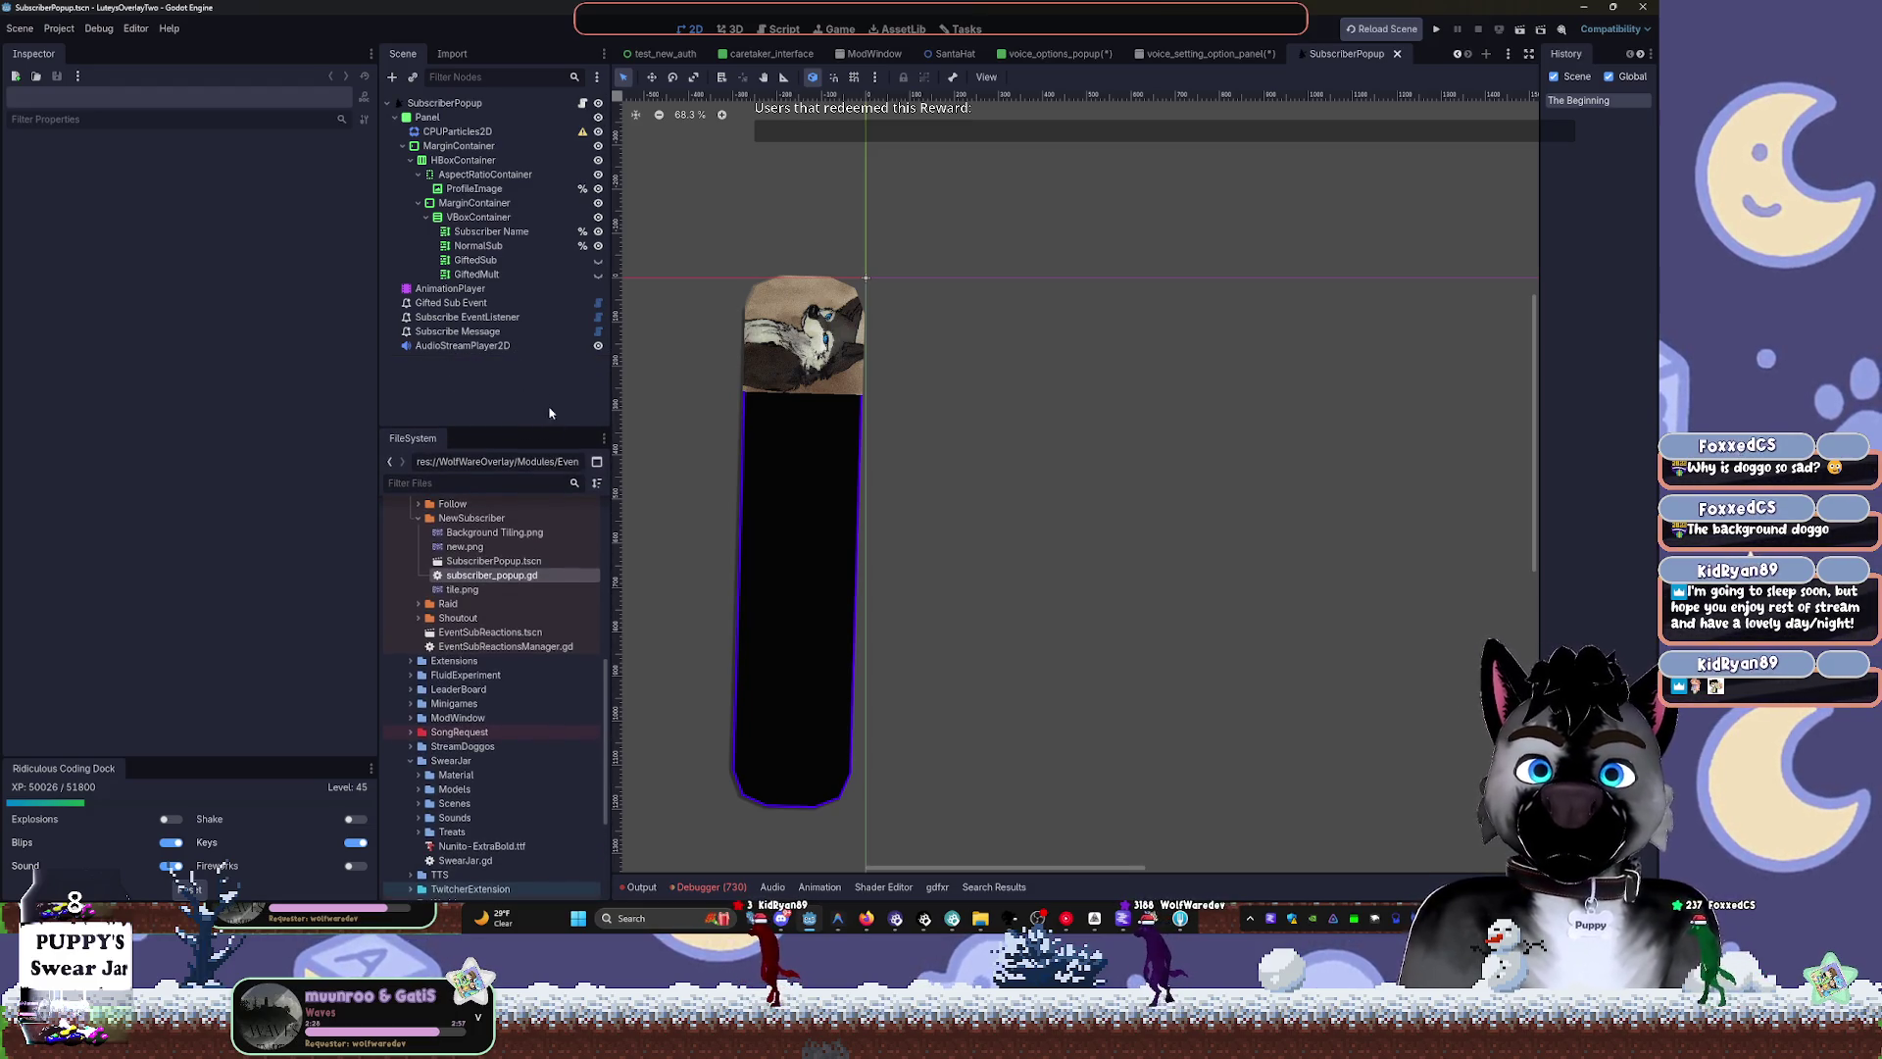
pyautogui.click(598, 260)
pyautogui.click(598, 275)
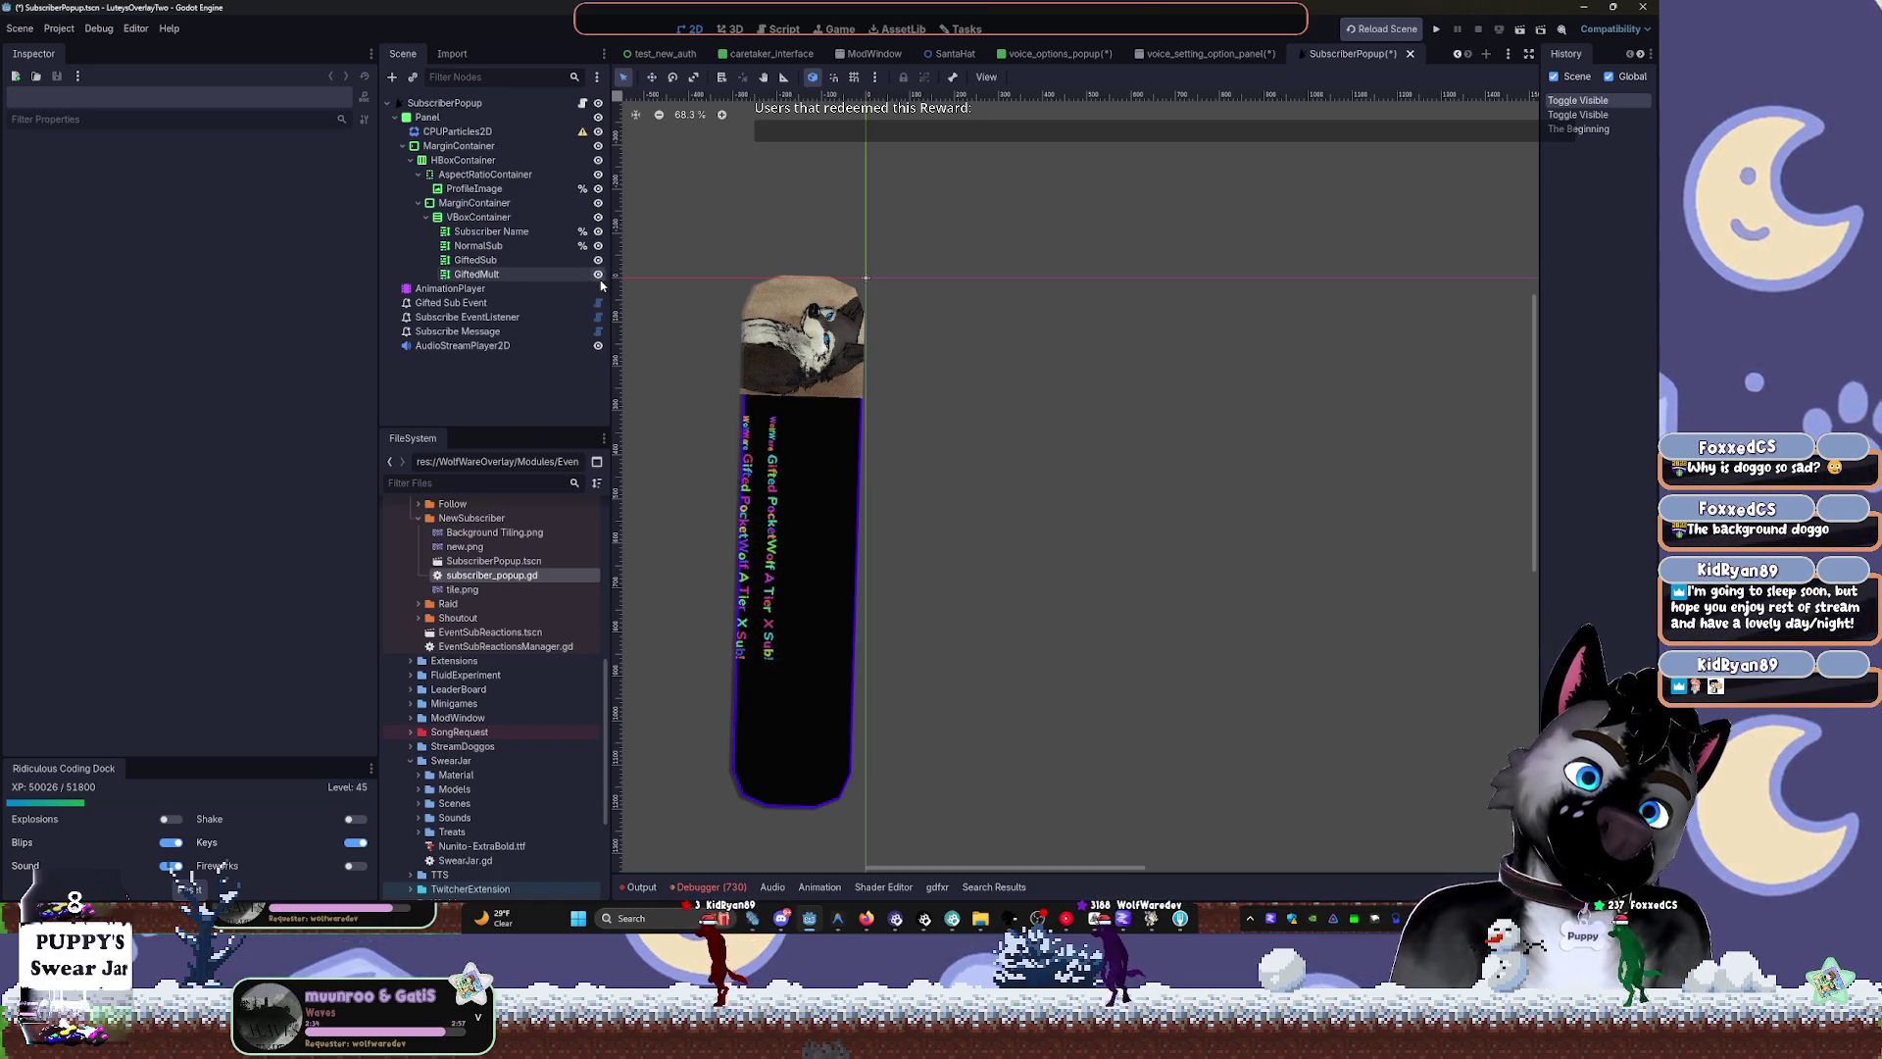
pyautogui.click(598, 274)
pyautogui.click(598, 259)
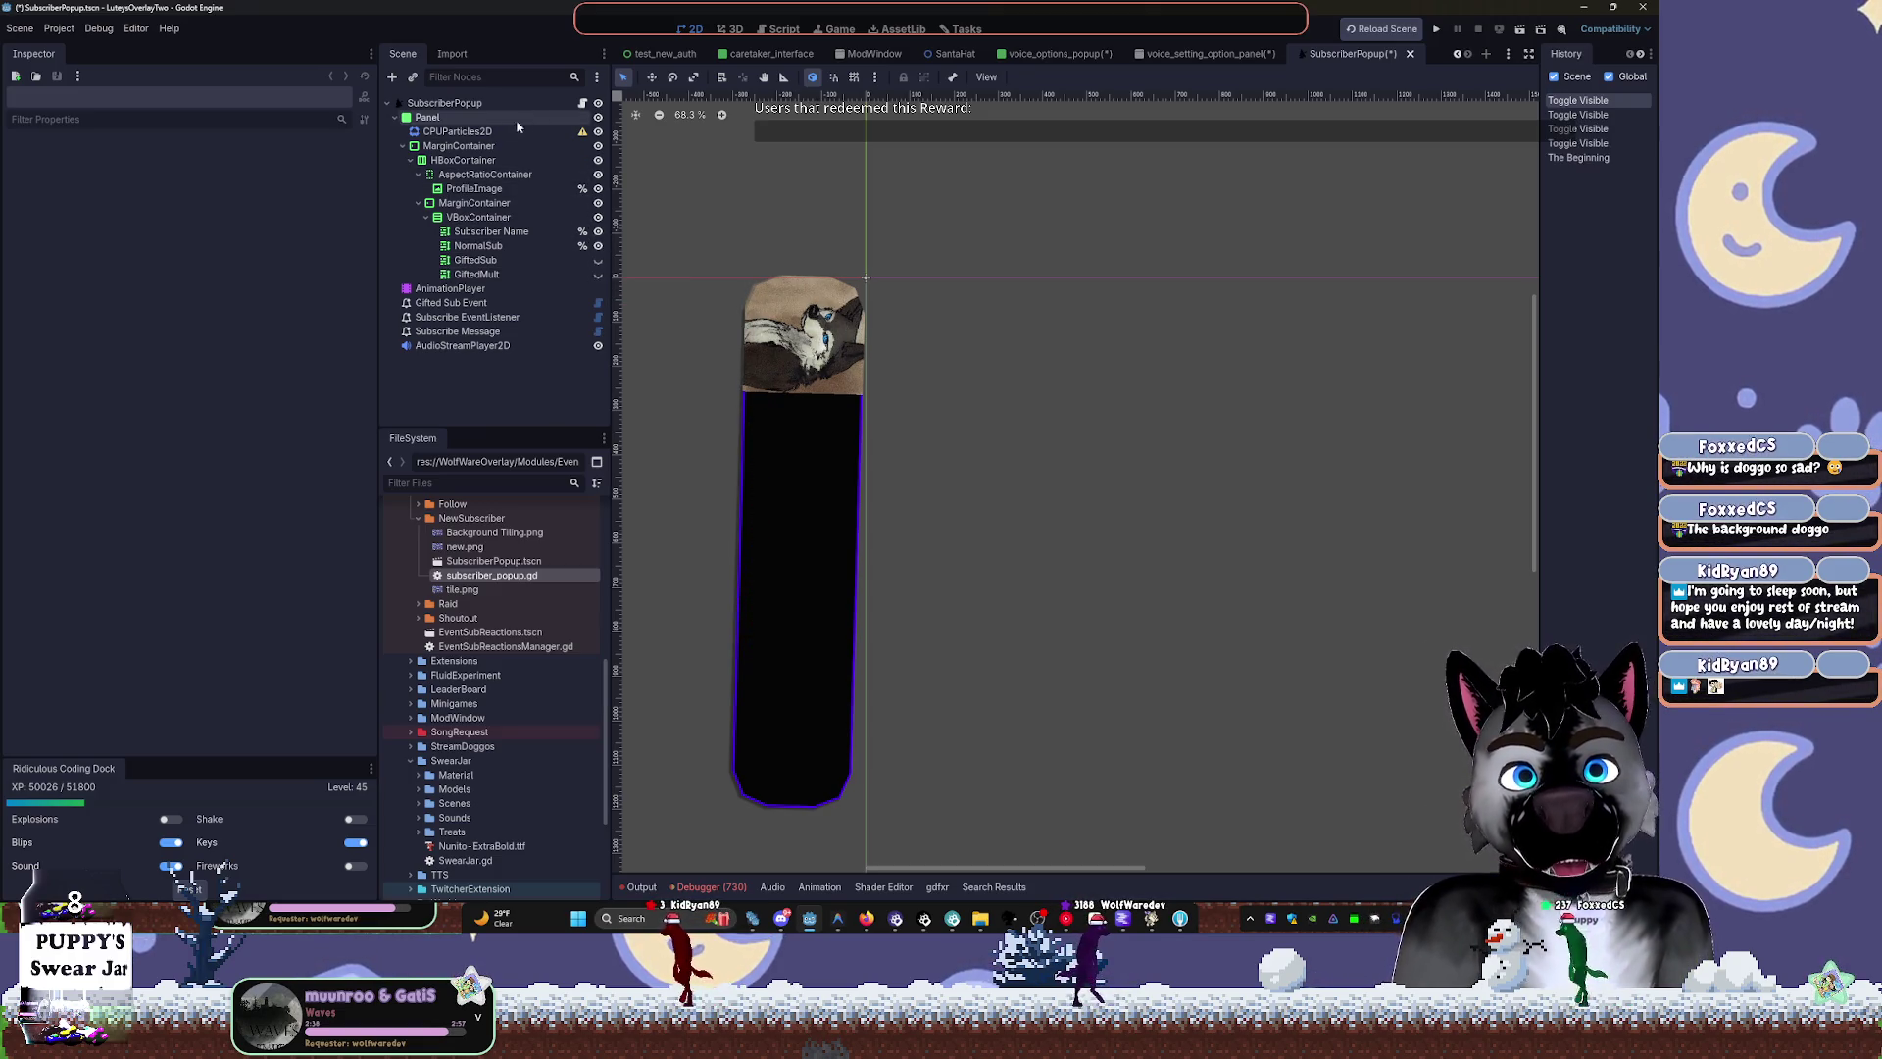
# Load the 'appear' animation in the AnimationPlayer and scrub to its final pose
pyautogui.click(432, 290)
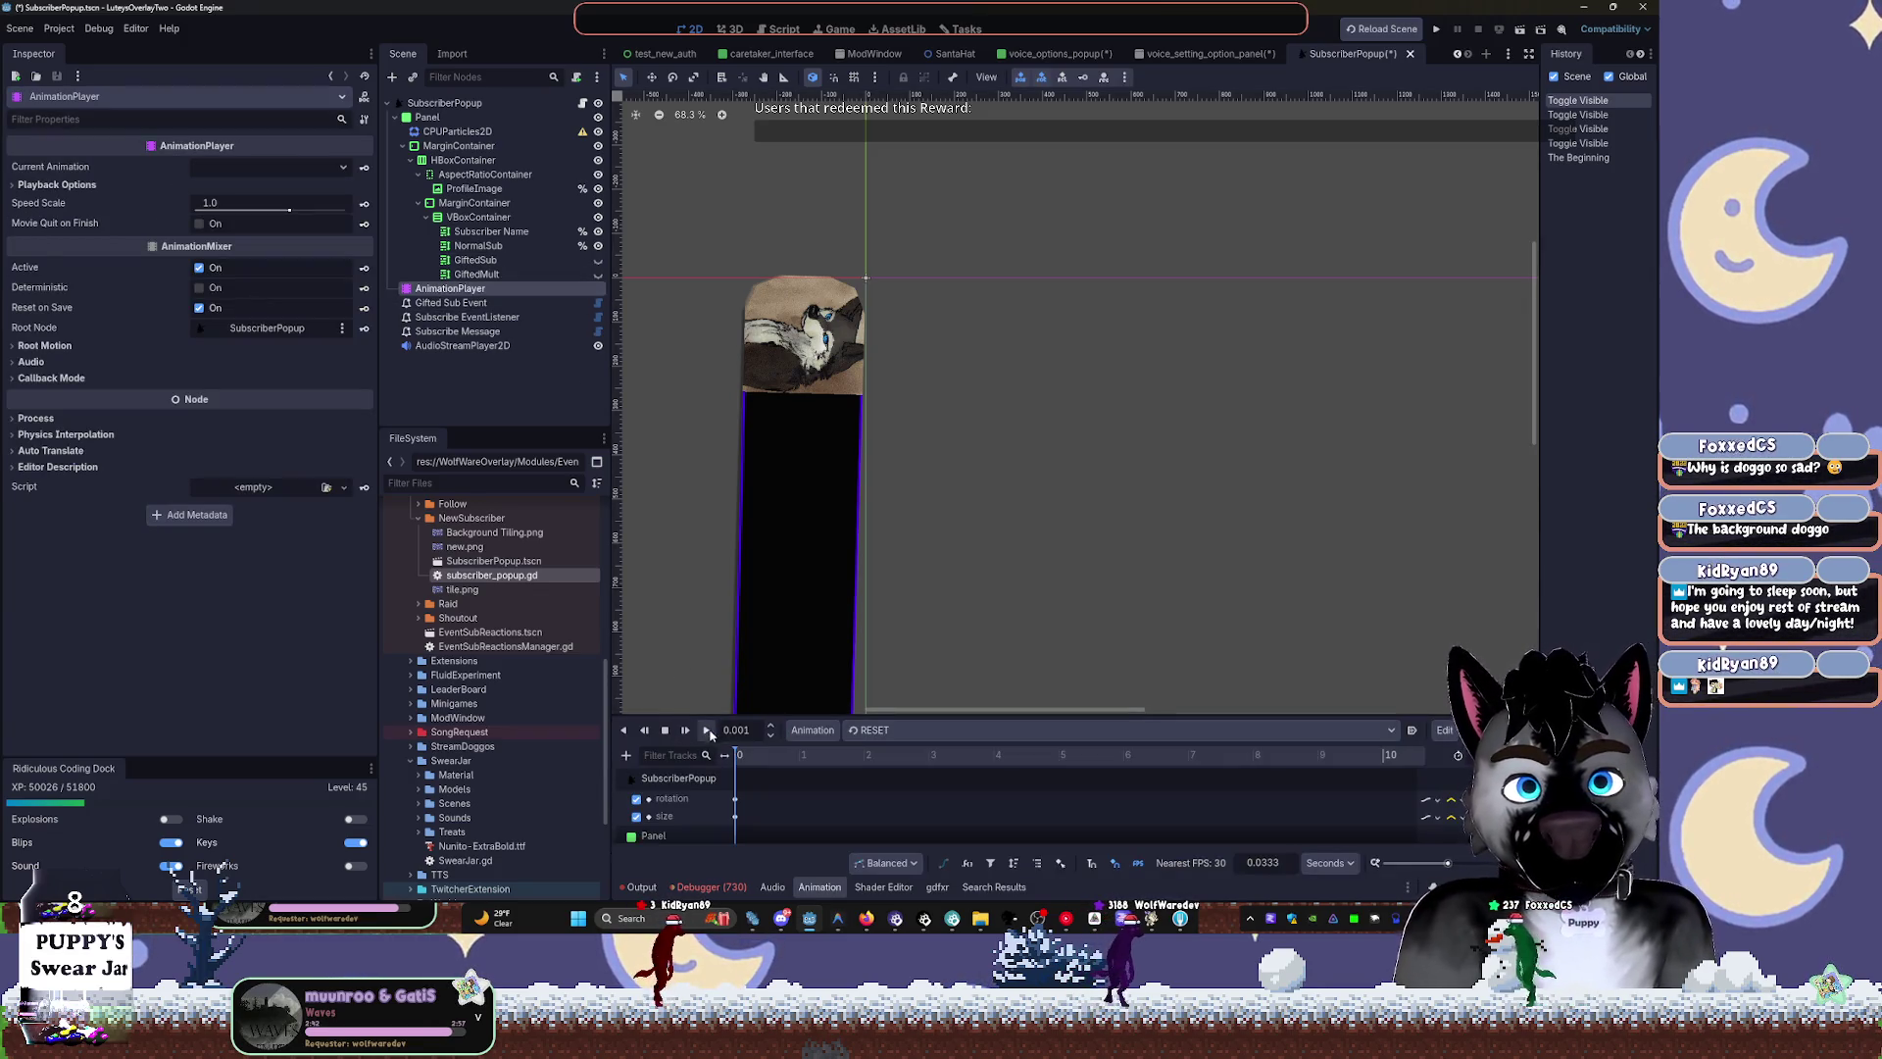
pyautogui.click(877, 730)
pyautogui.click(898, 769)
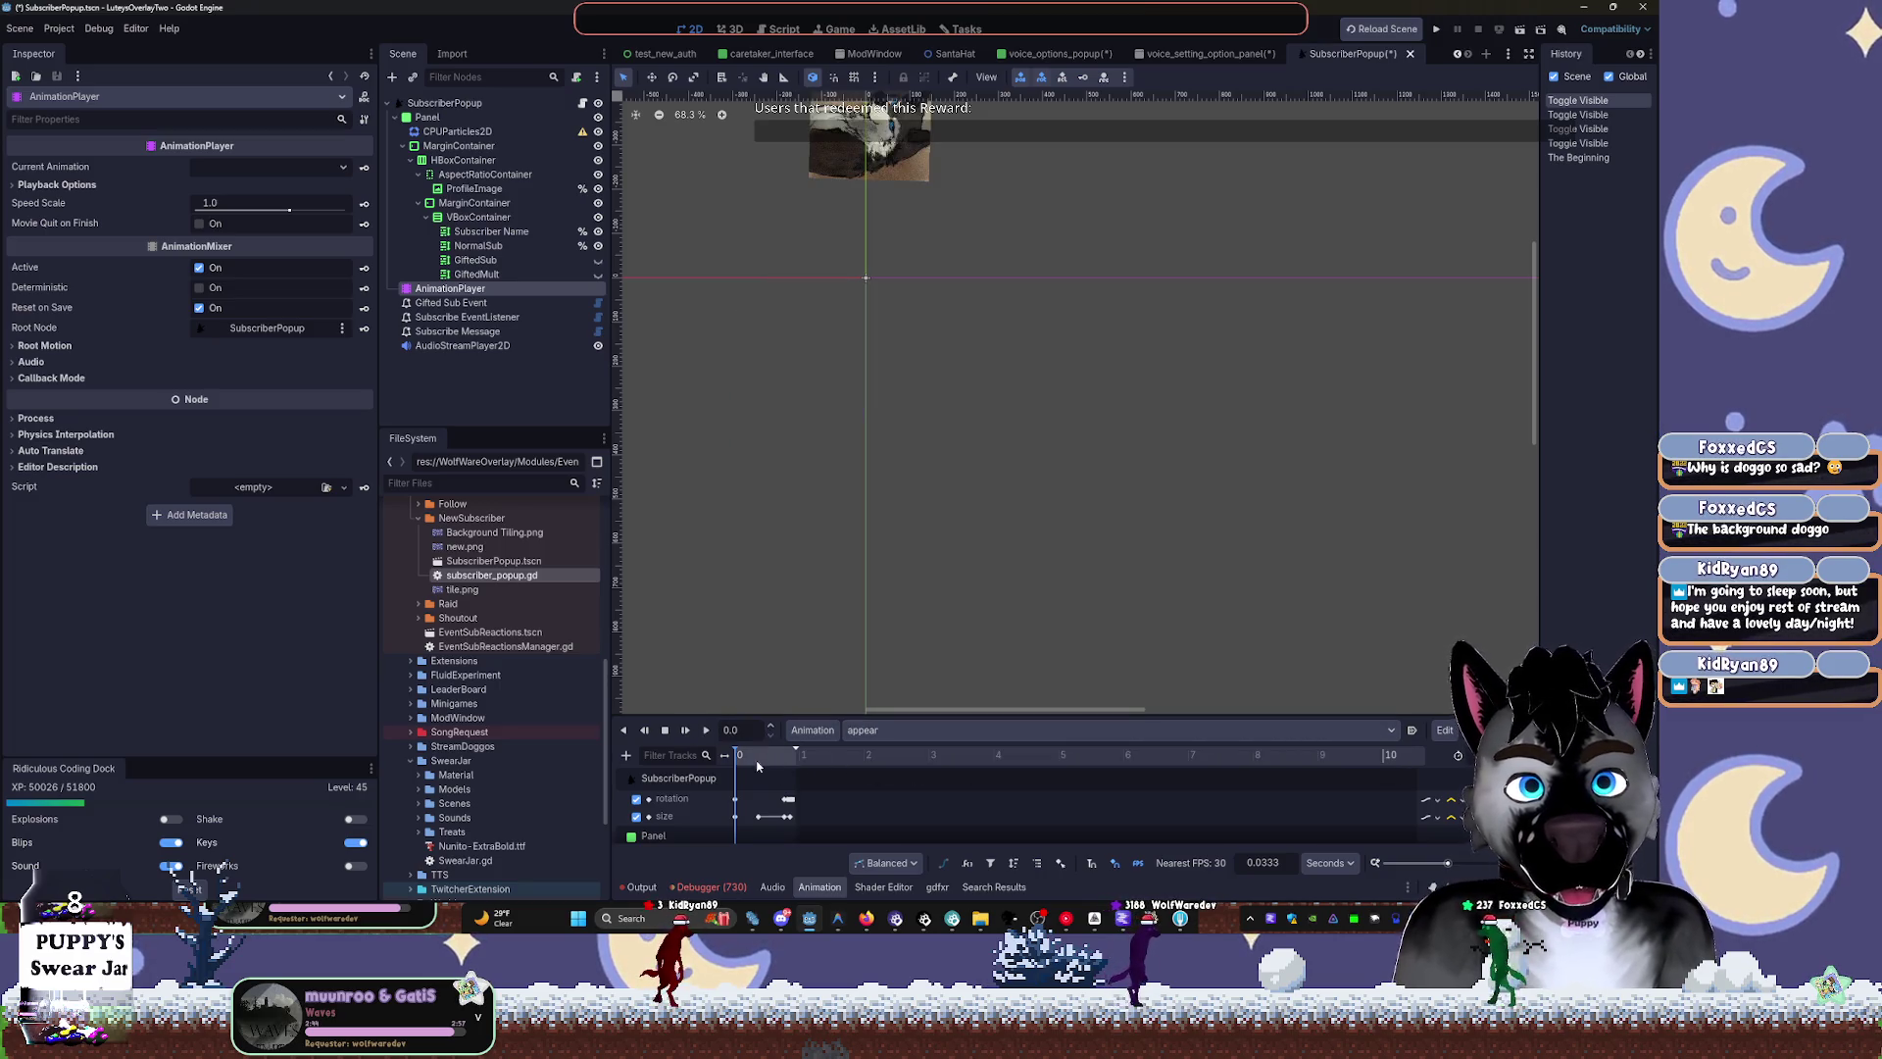
pyautogui.moveTo(745, 755); pyautogui.dragTo(802, 767)
pyautogui.scroll(5, 826, 482)
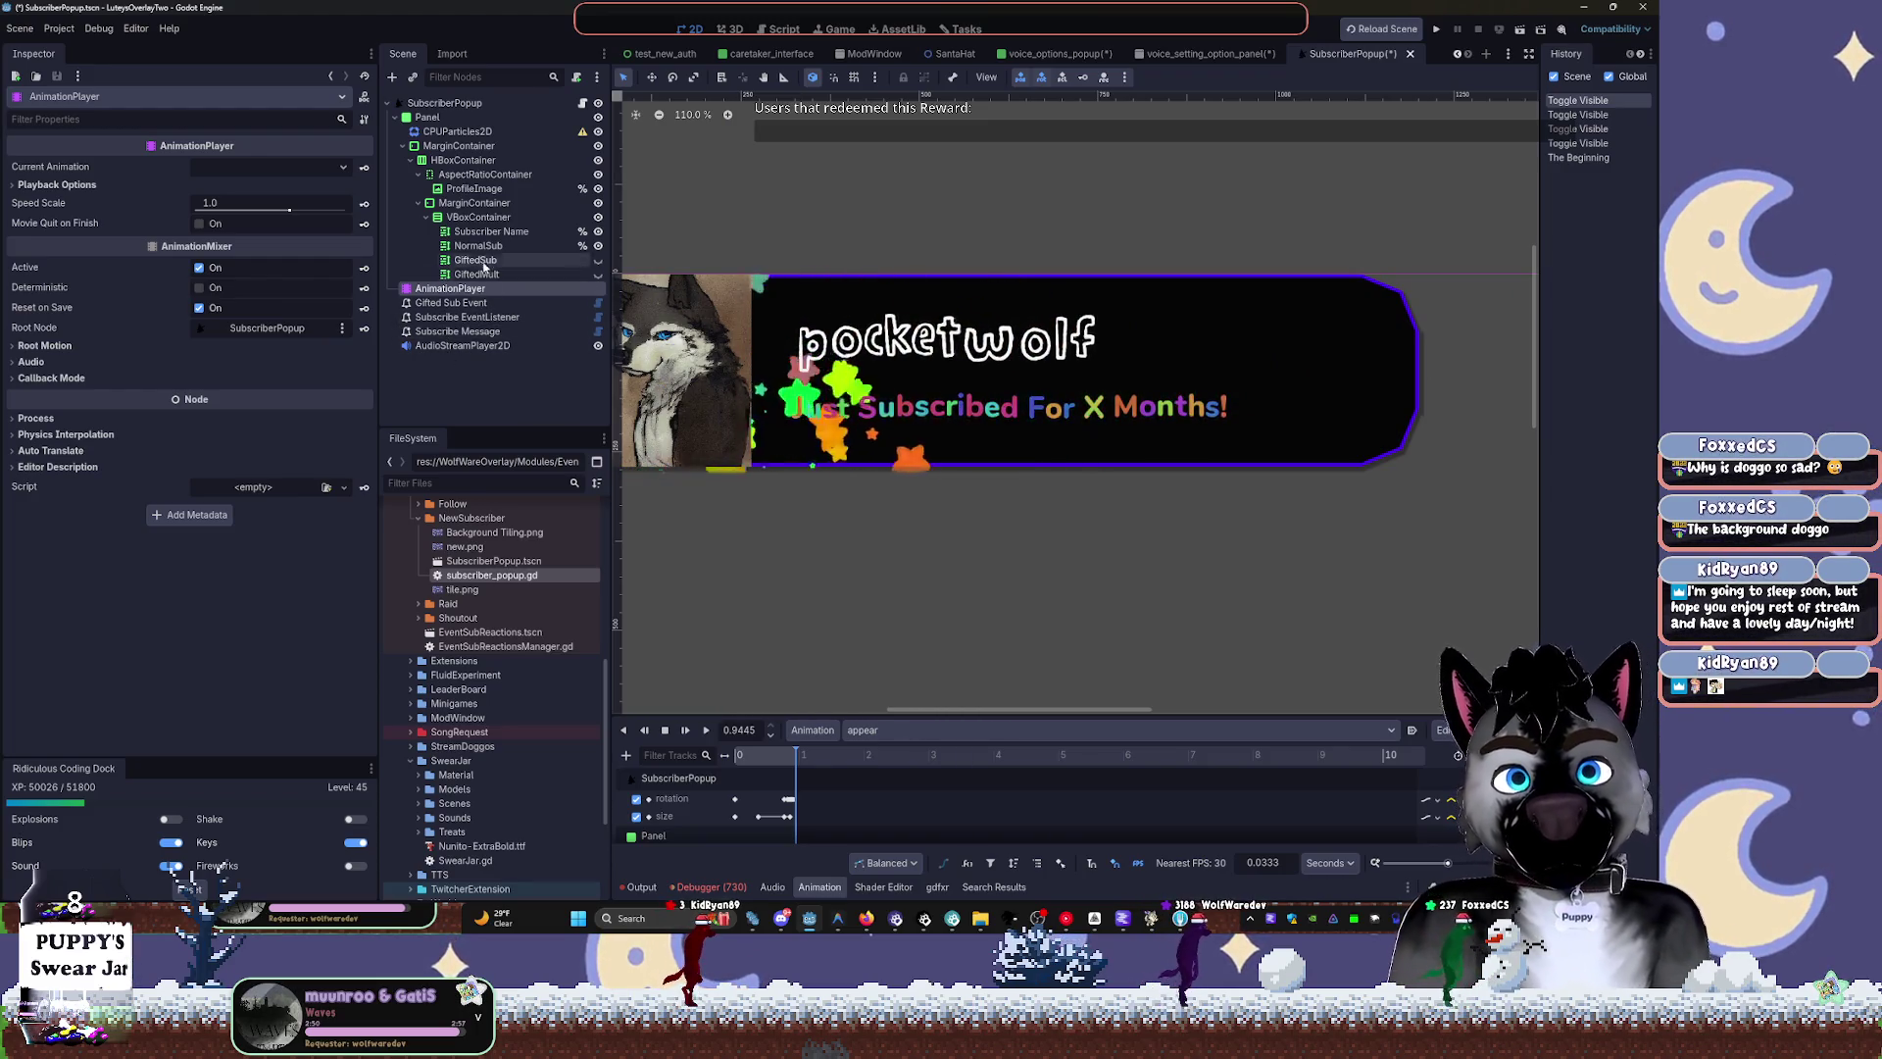
pyautogui.click(490, 231)
# Inspect the Subscriber Name label's Normal Font theme override
pyautogui.scroll(-5, 212, 541)
pyautogui.scroll(-2, 212, 540)
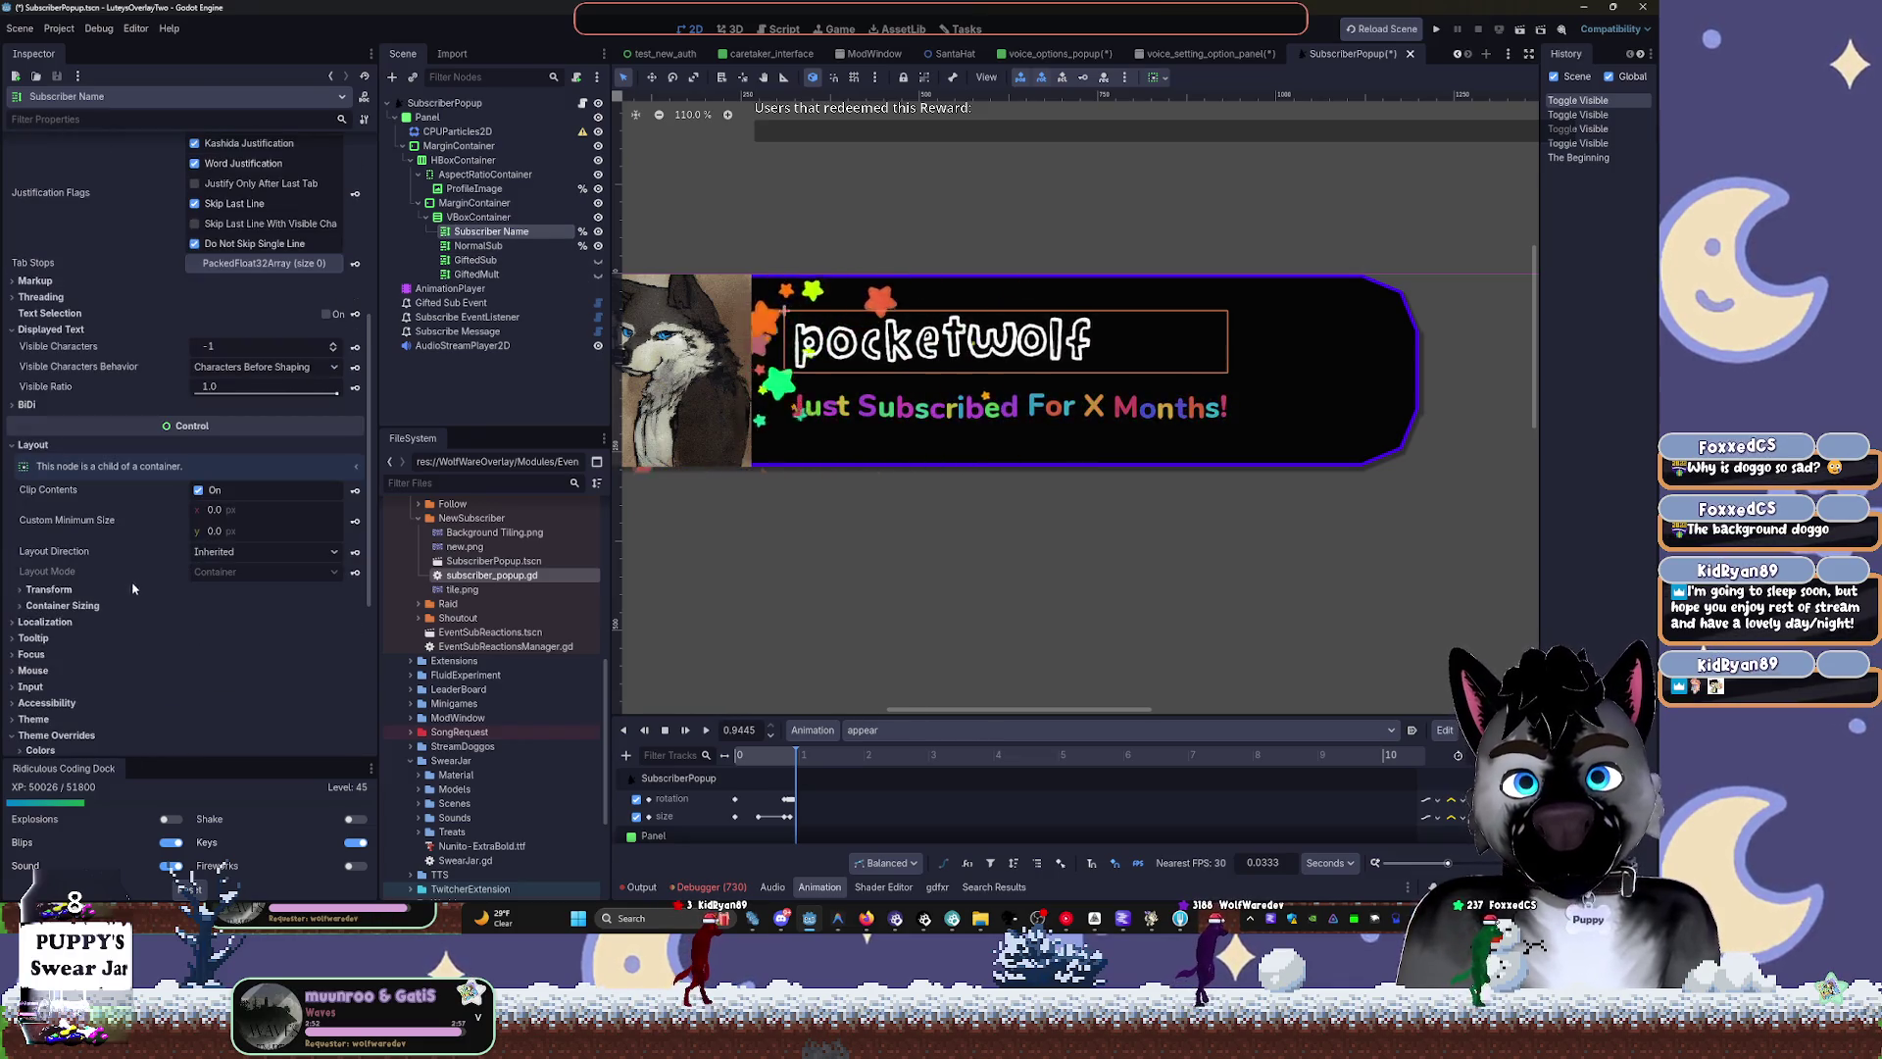
pyautogui.scroll(-8, 58, 633)
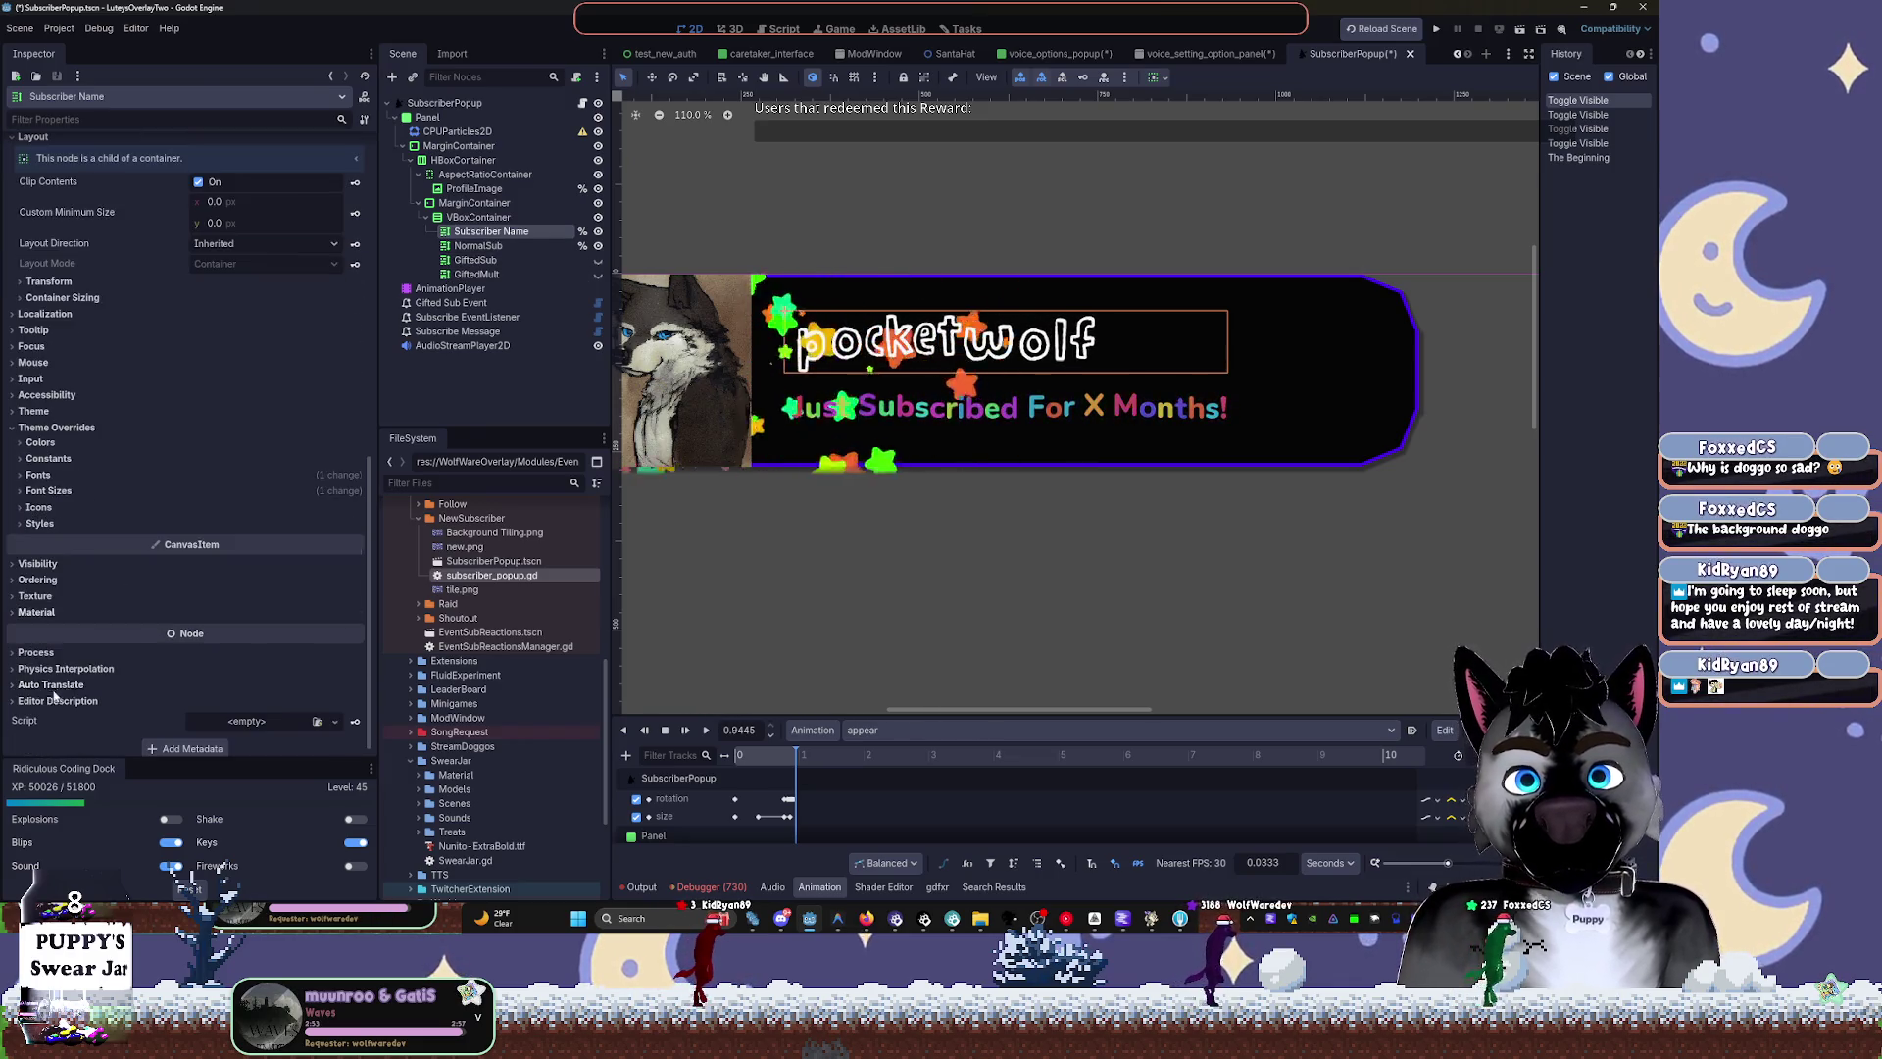
pyautogui.click(39, 476)
pyautogui.click(290, 516)
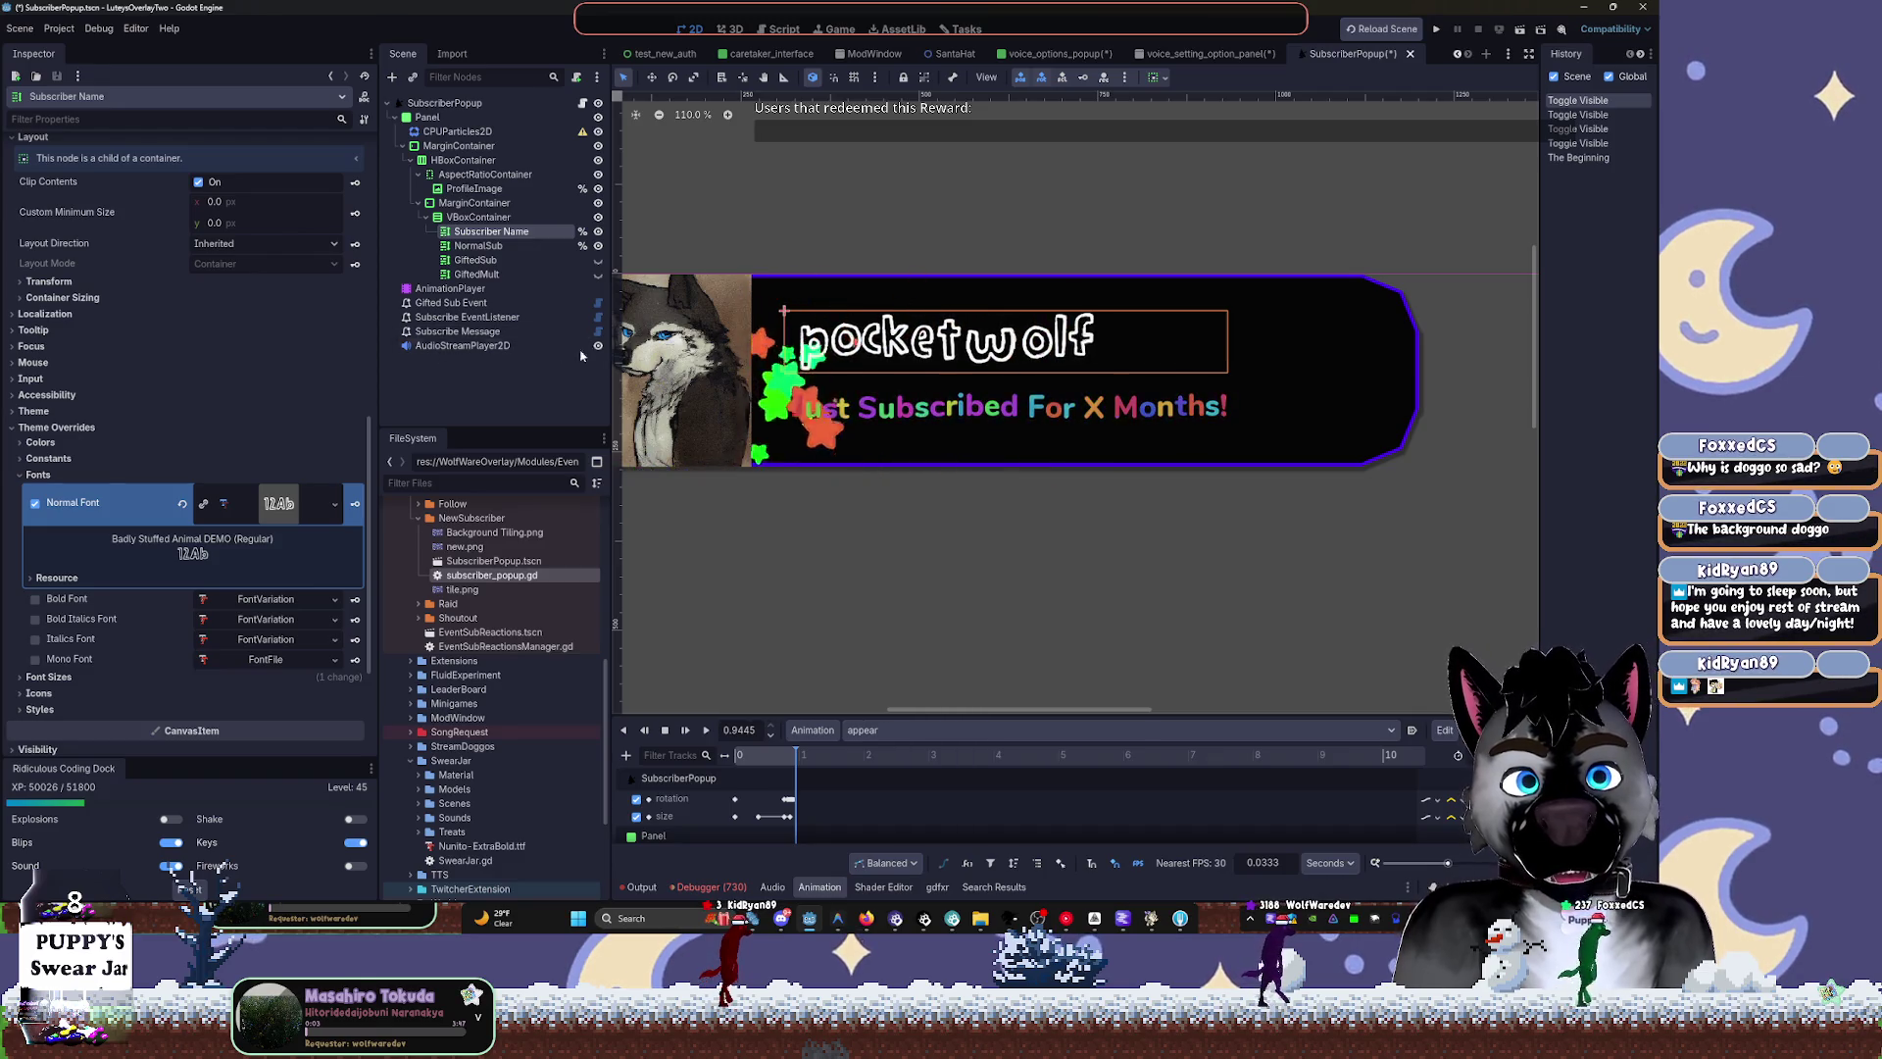
# Give the NormalSub label a Normal Font override using a project font via Quick Load
pyautogui.click(473, 247)
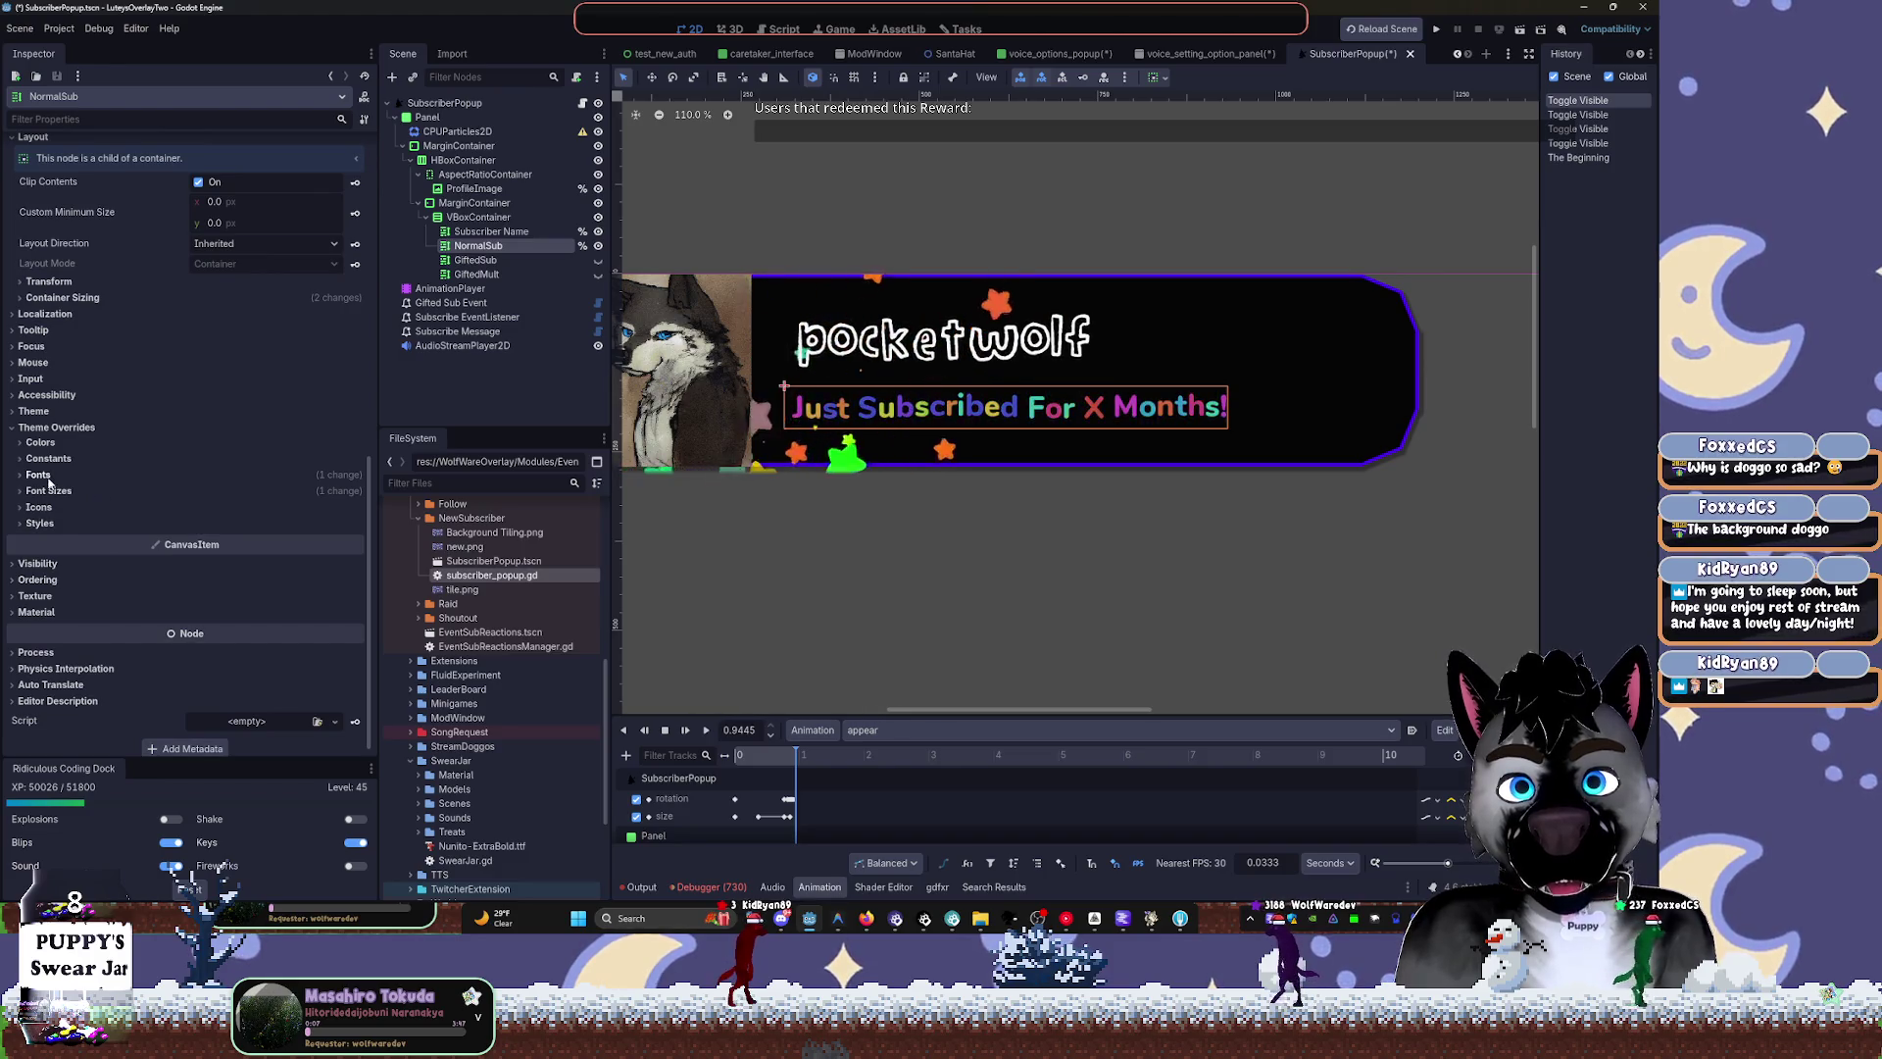
pyautogui.click(39, 476)
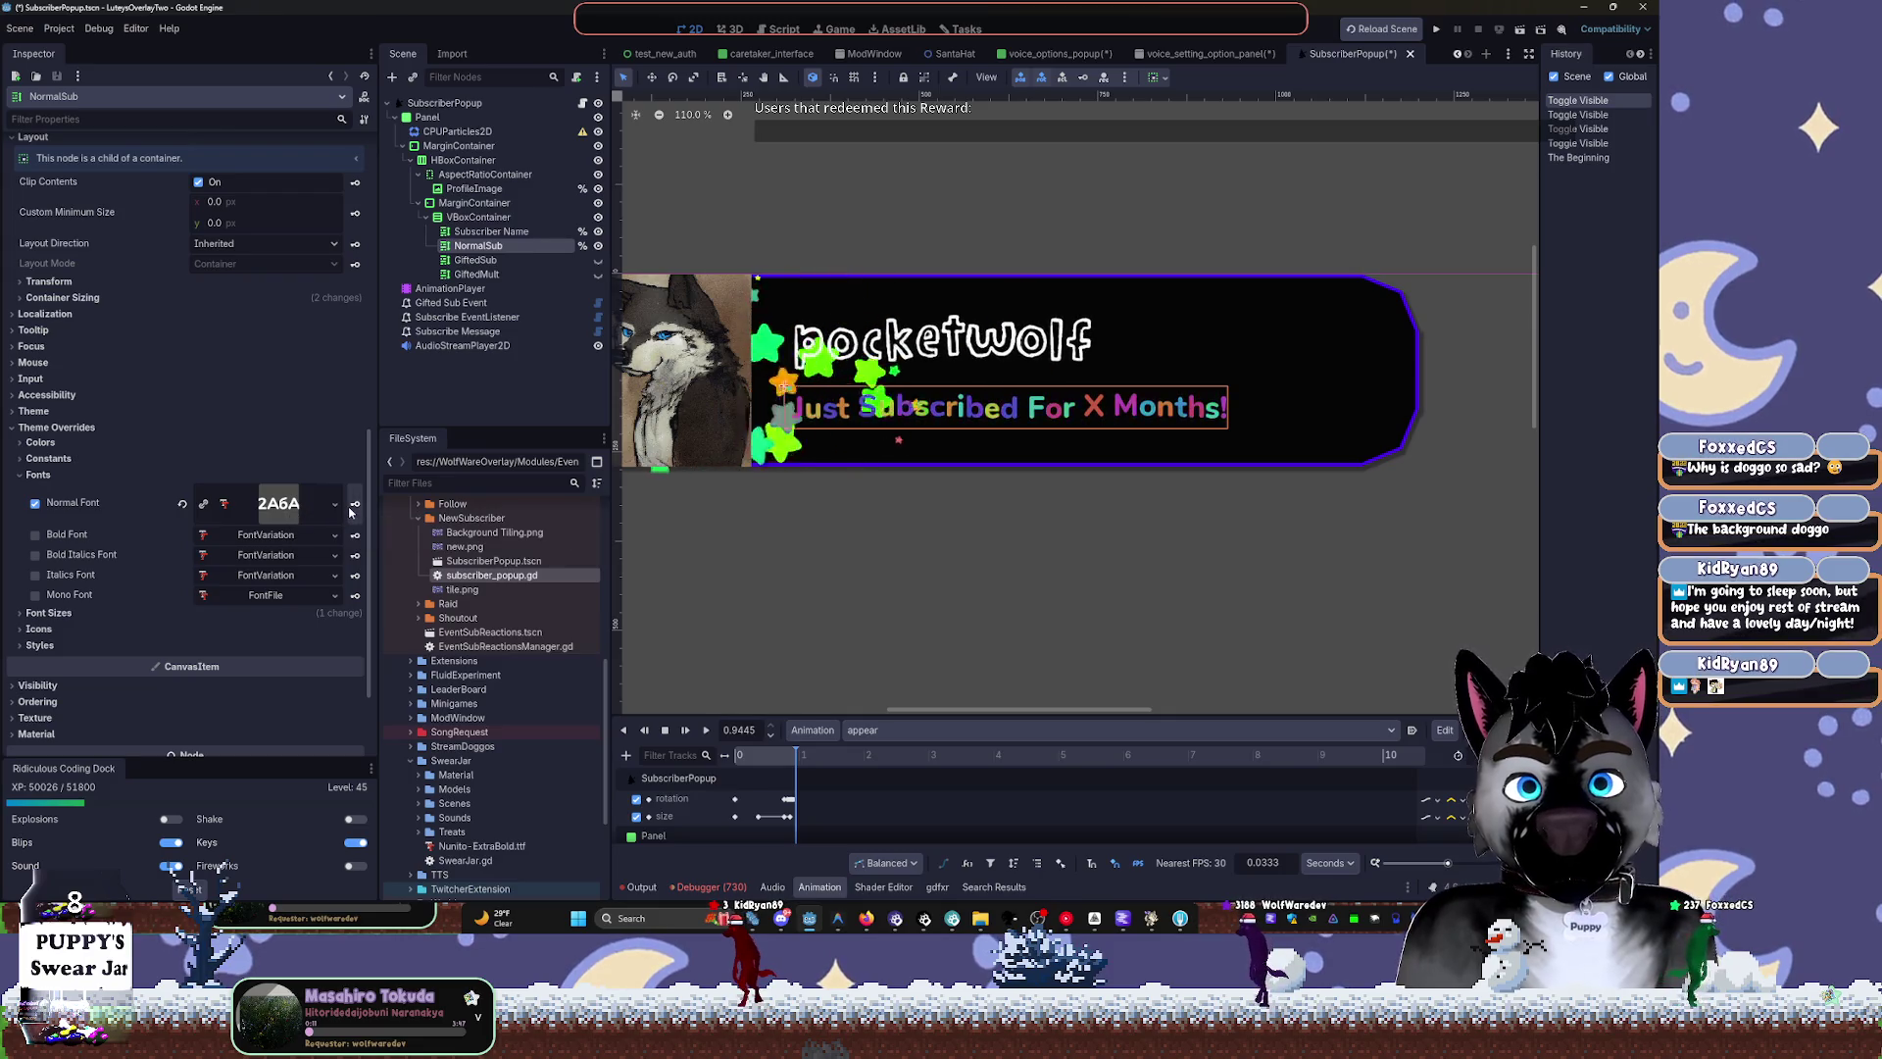
pyautogui.click(340, 510)
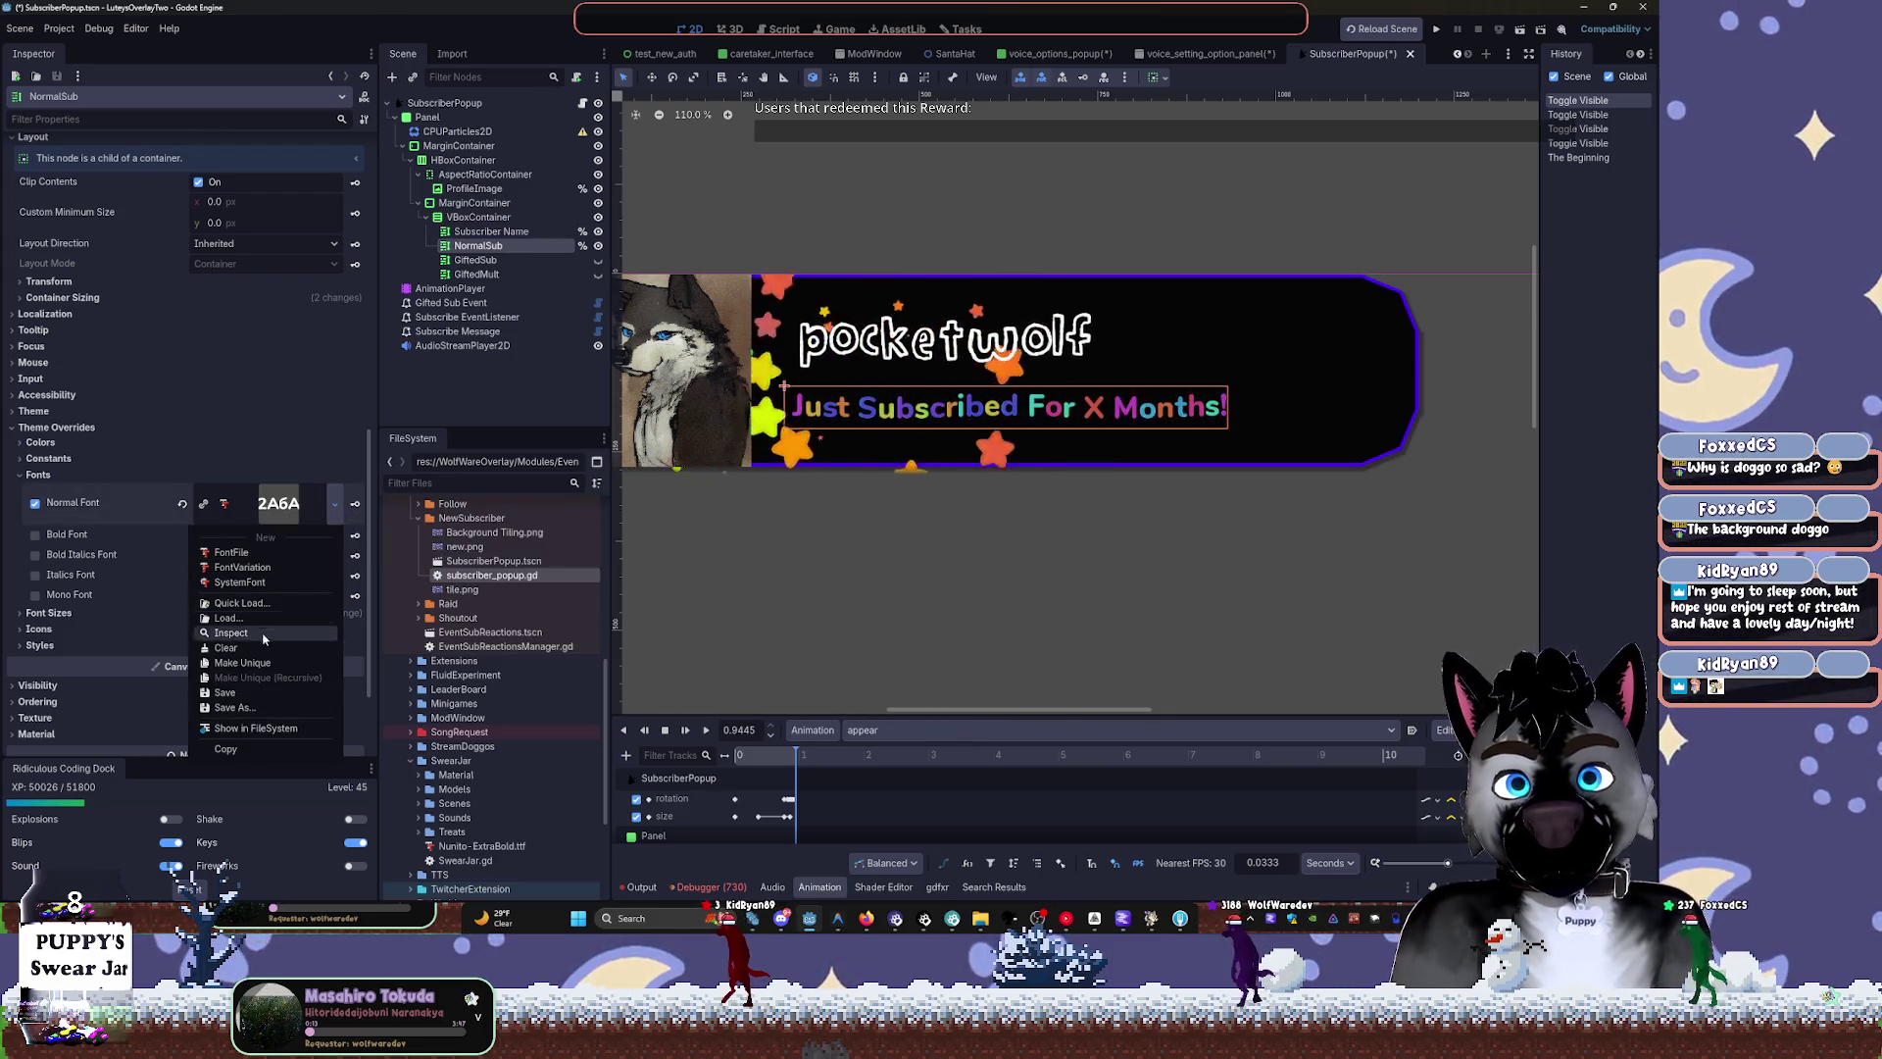
pyautogui.click(242, 603)
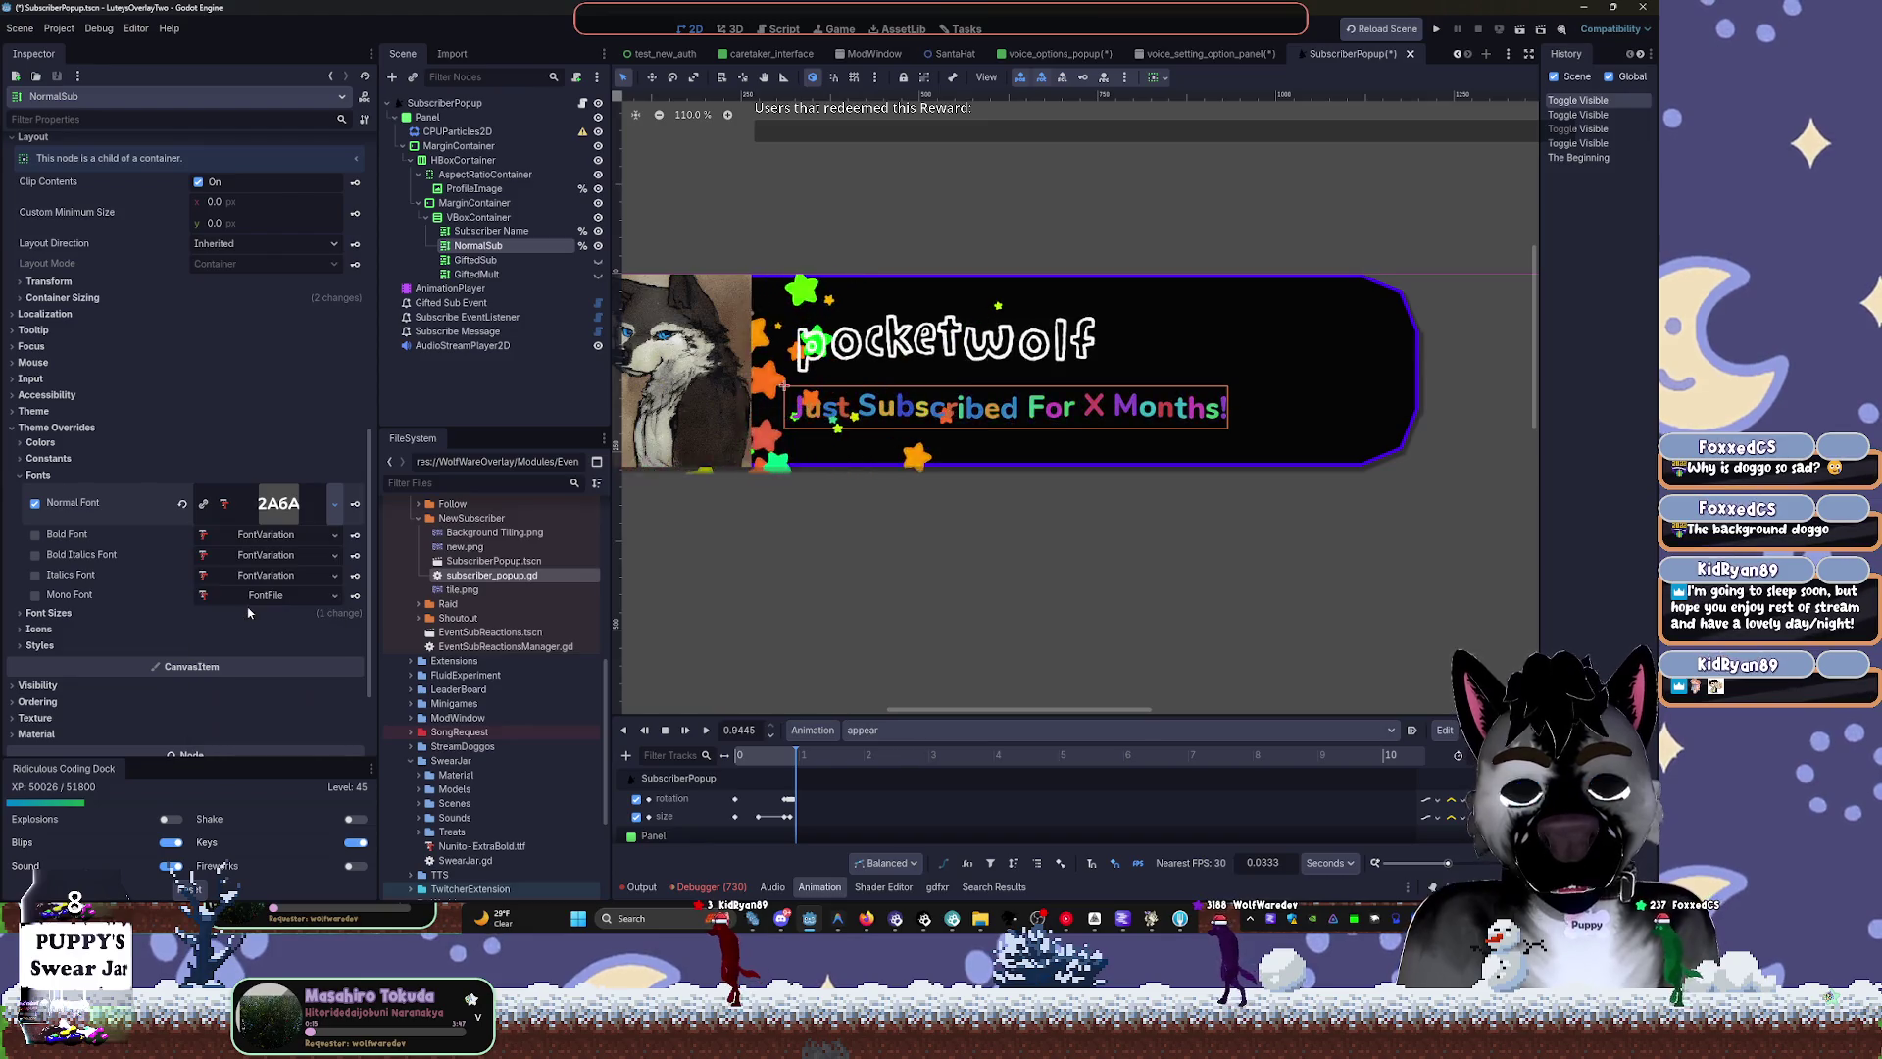
pyautogui.click(628, 329)
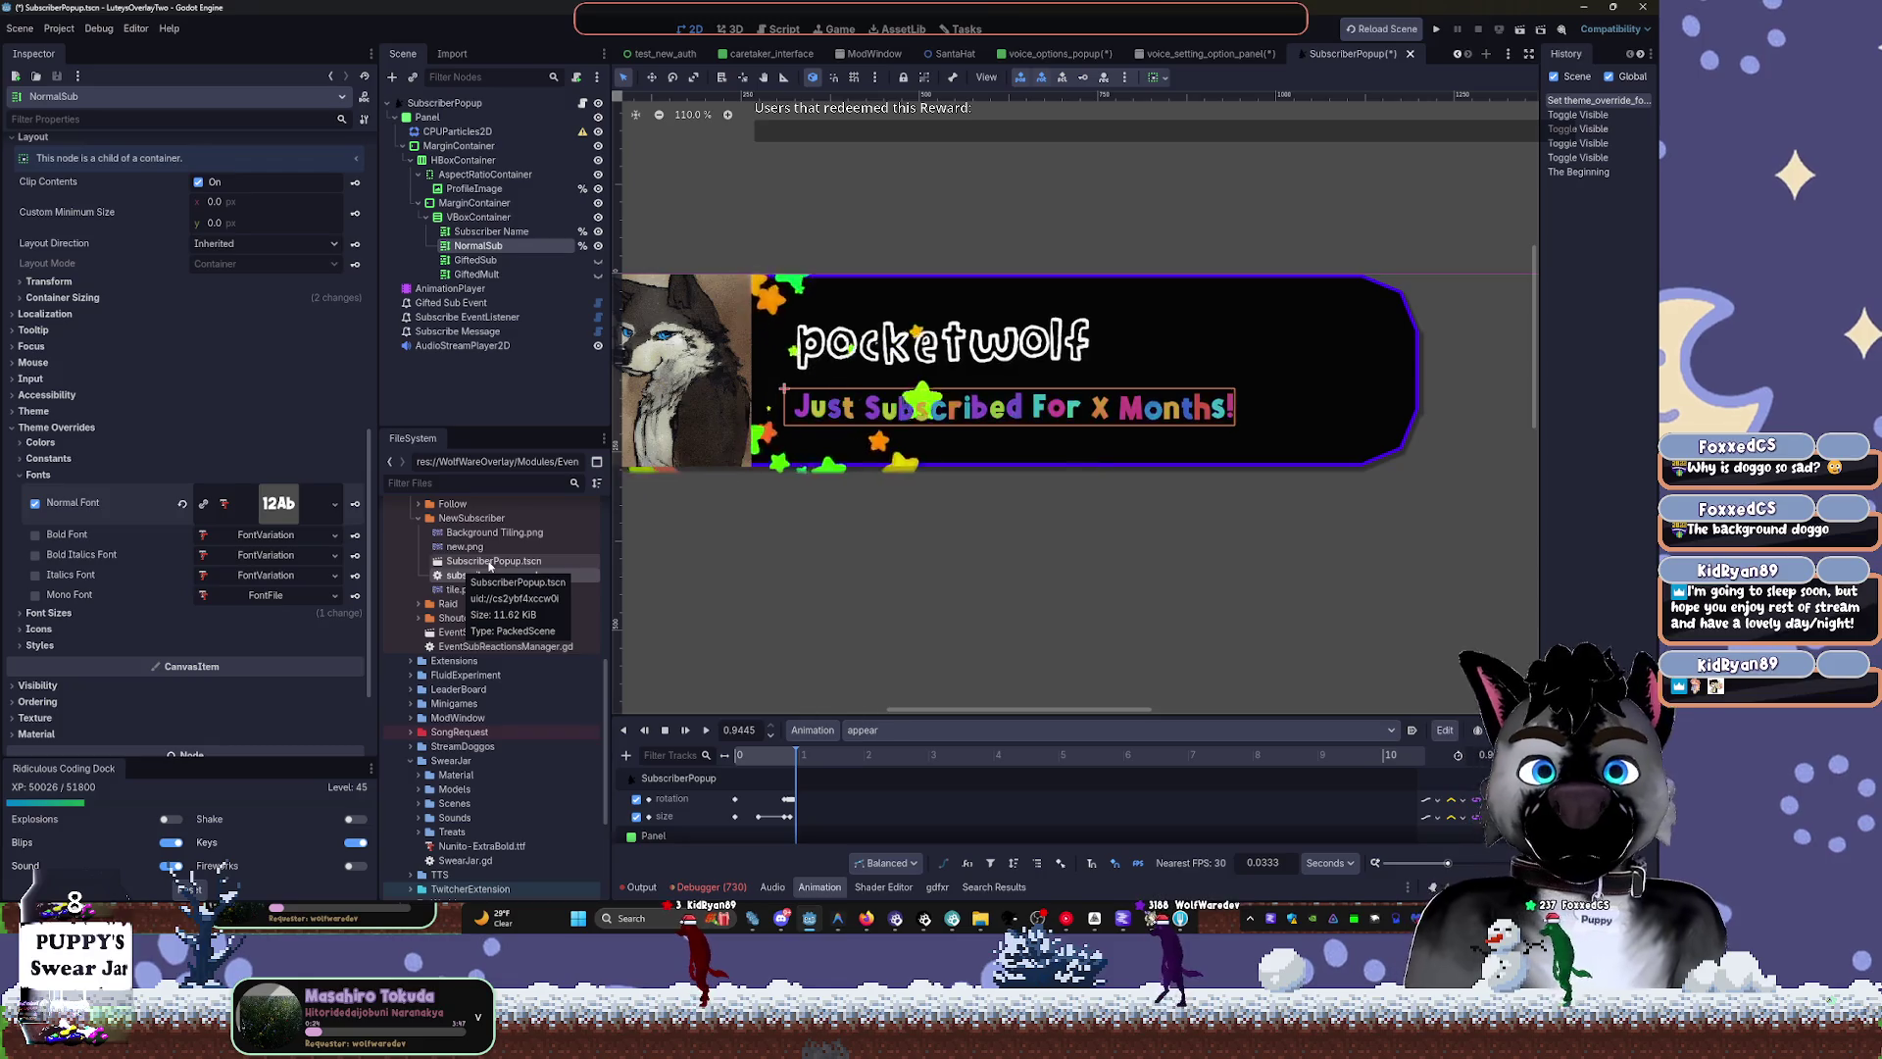
pyautogui.click(489, 263)
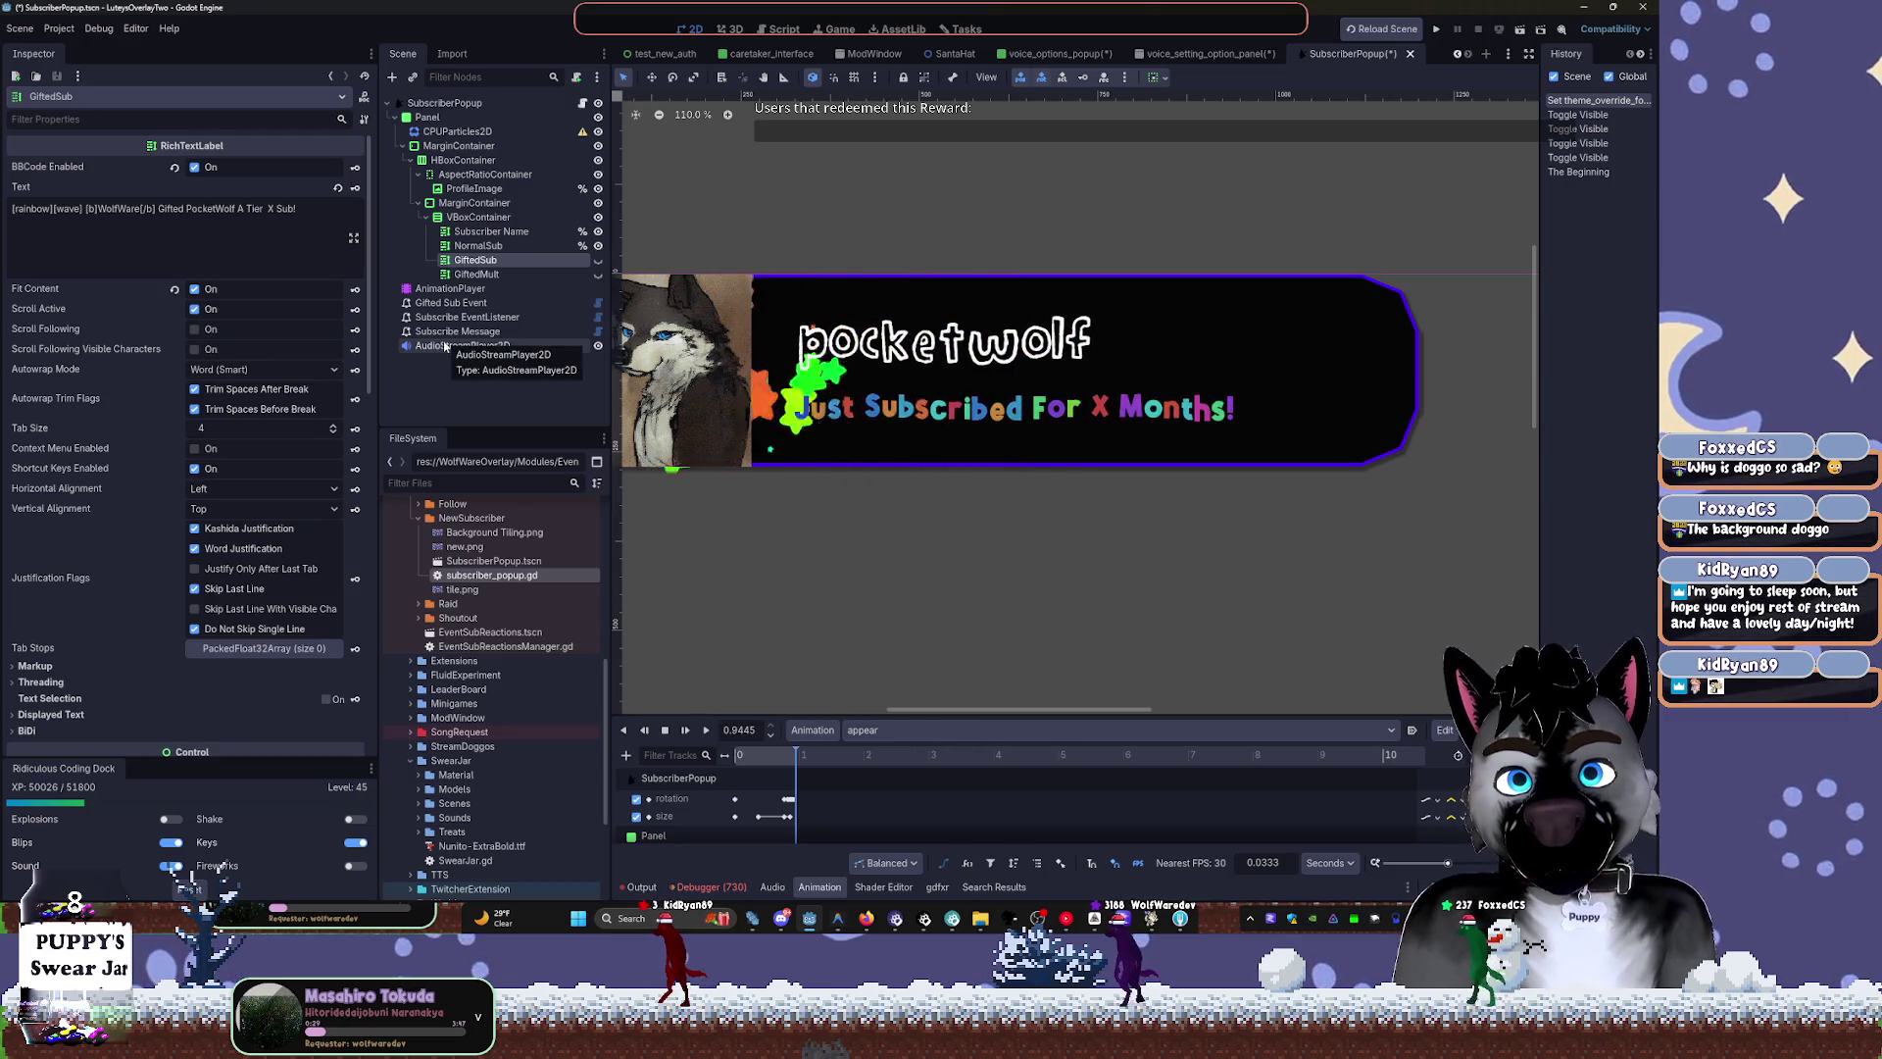
# Revert GiftedSub's Normal Font override and reassign a project font via Quick Load
pyautogui.scroll(-10, 233, 550)
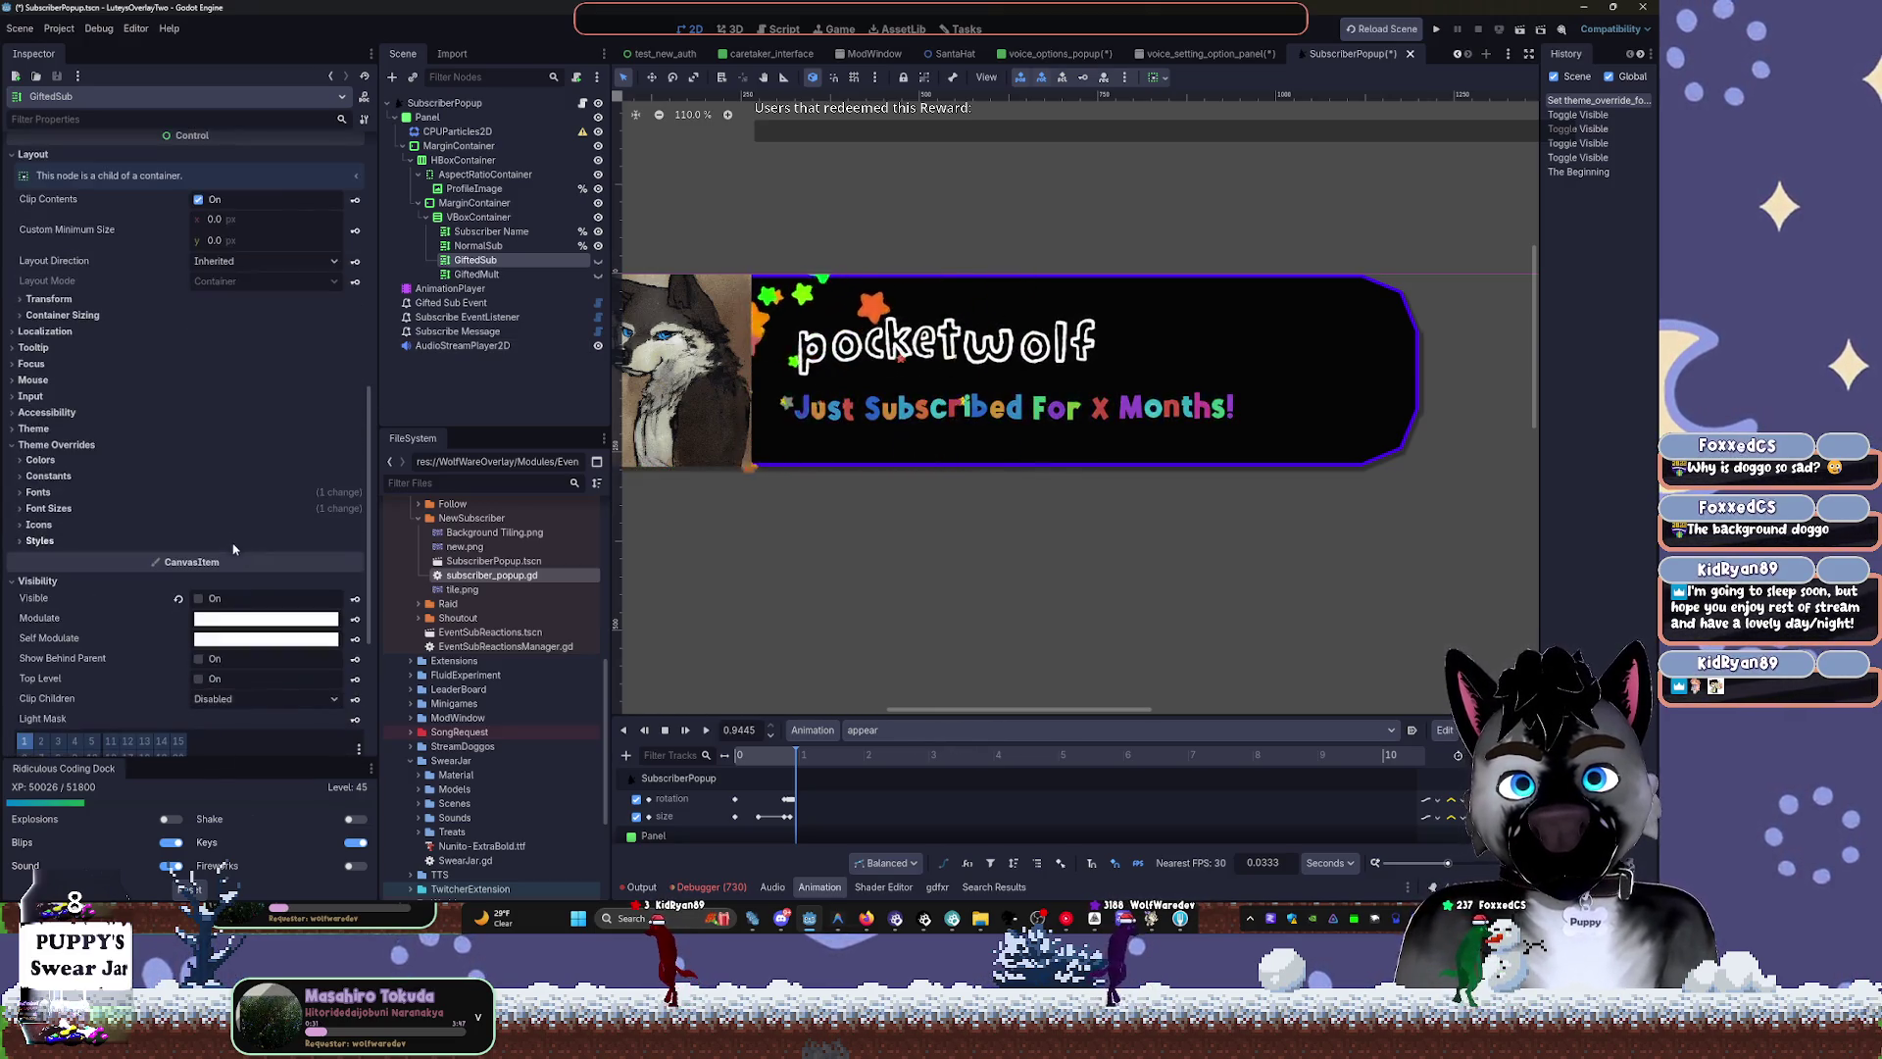
pyautogui.scroll(-7, 233, 550)
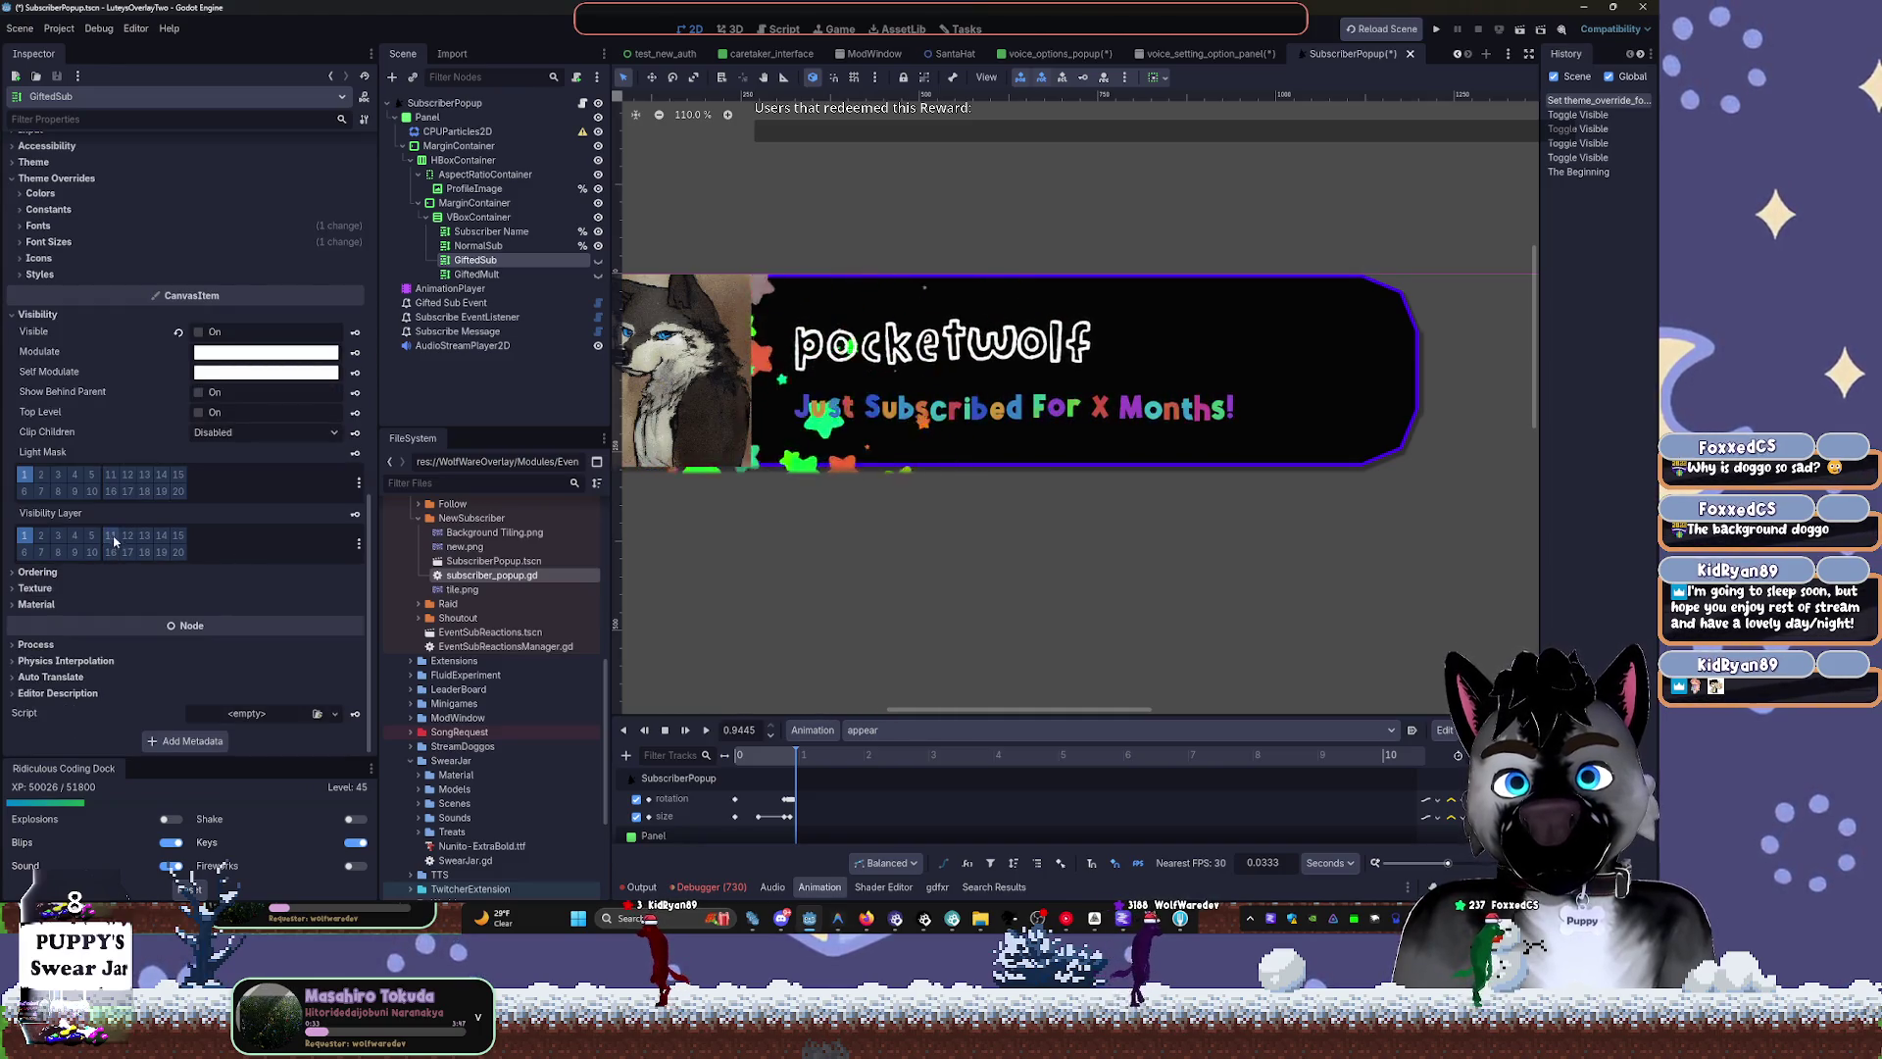
pyautogui.click(286, 228)
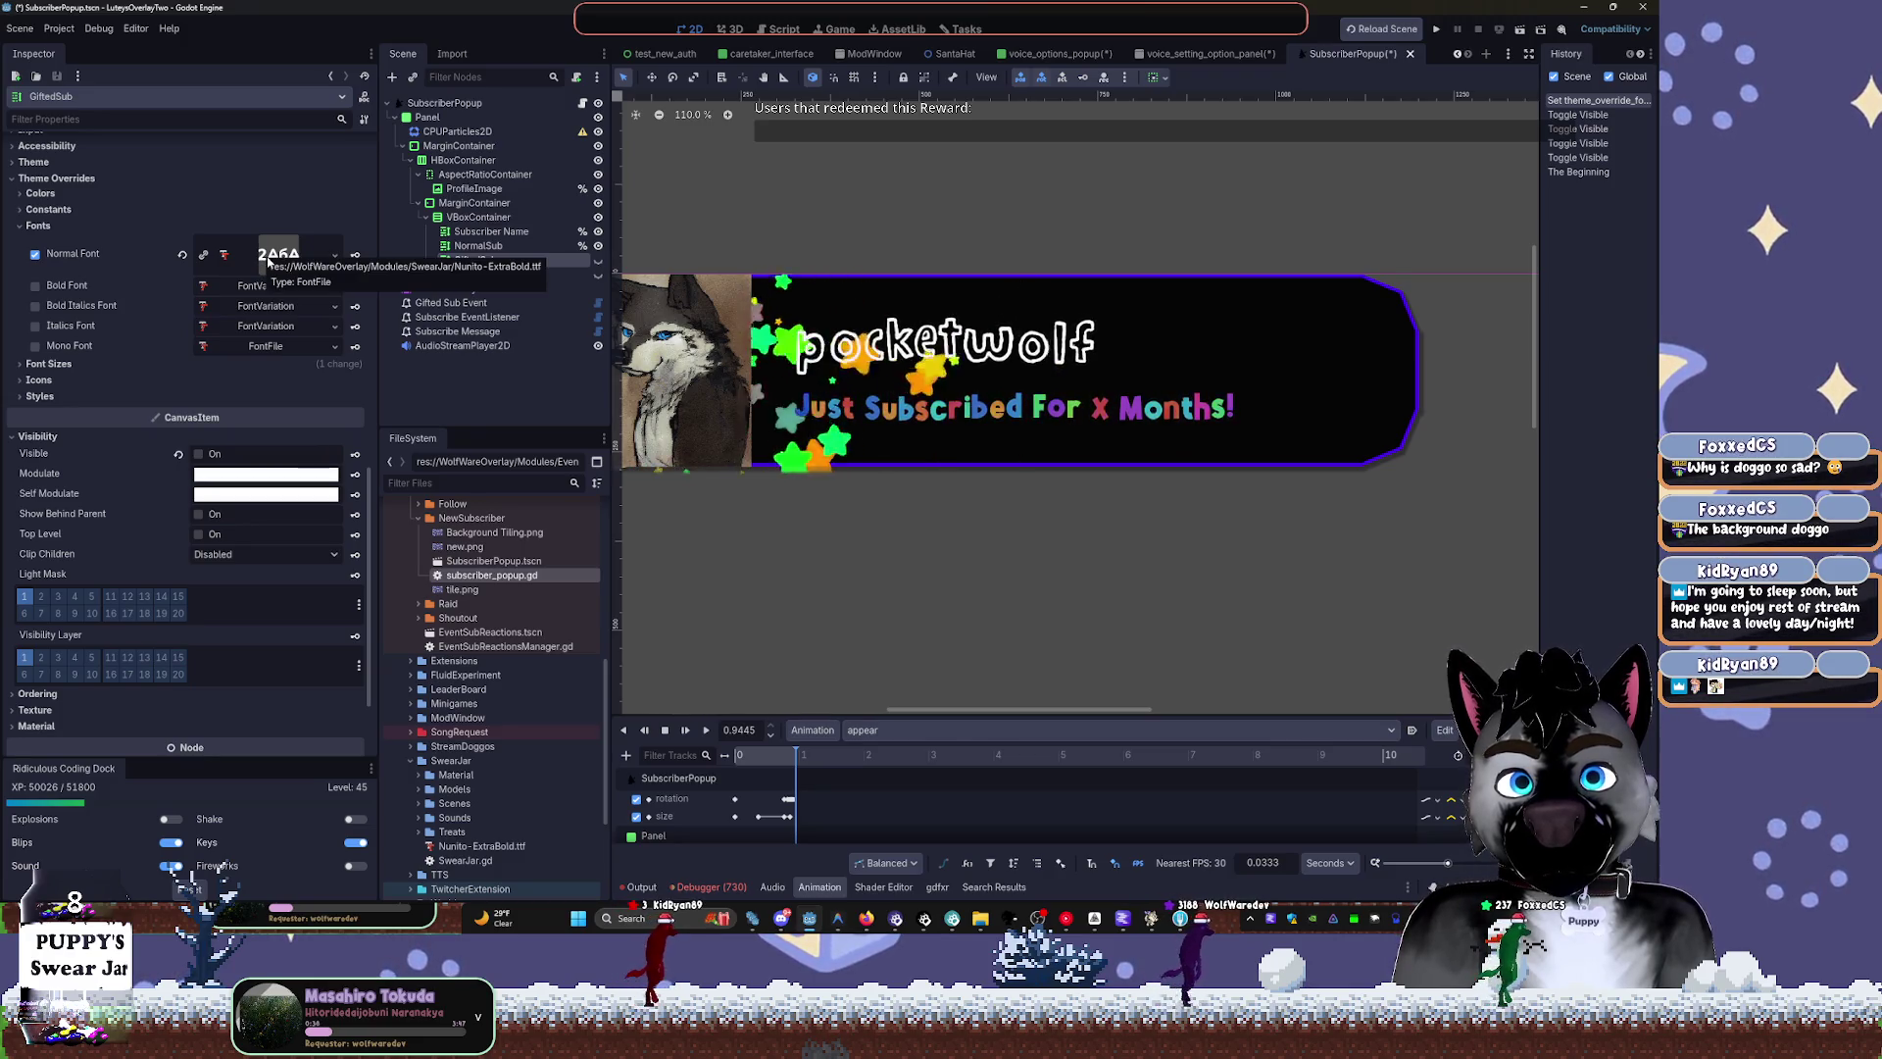
pyautogui.click(182, 254)
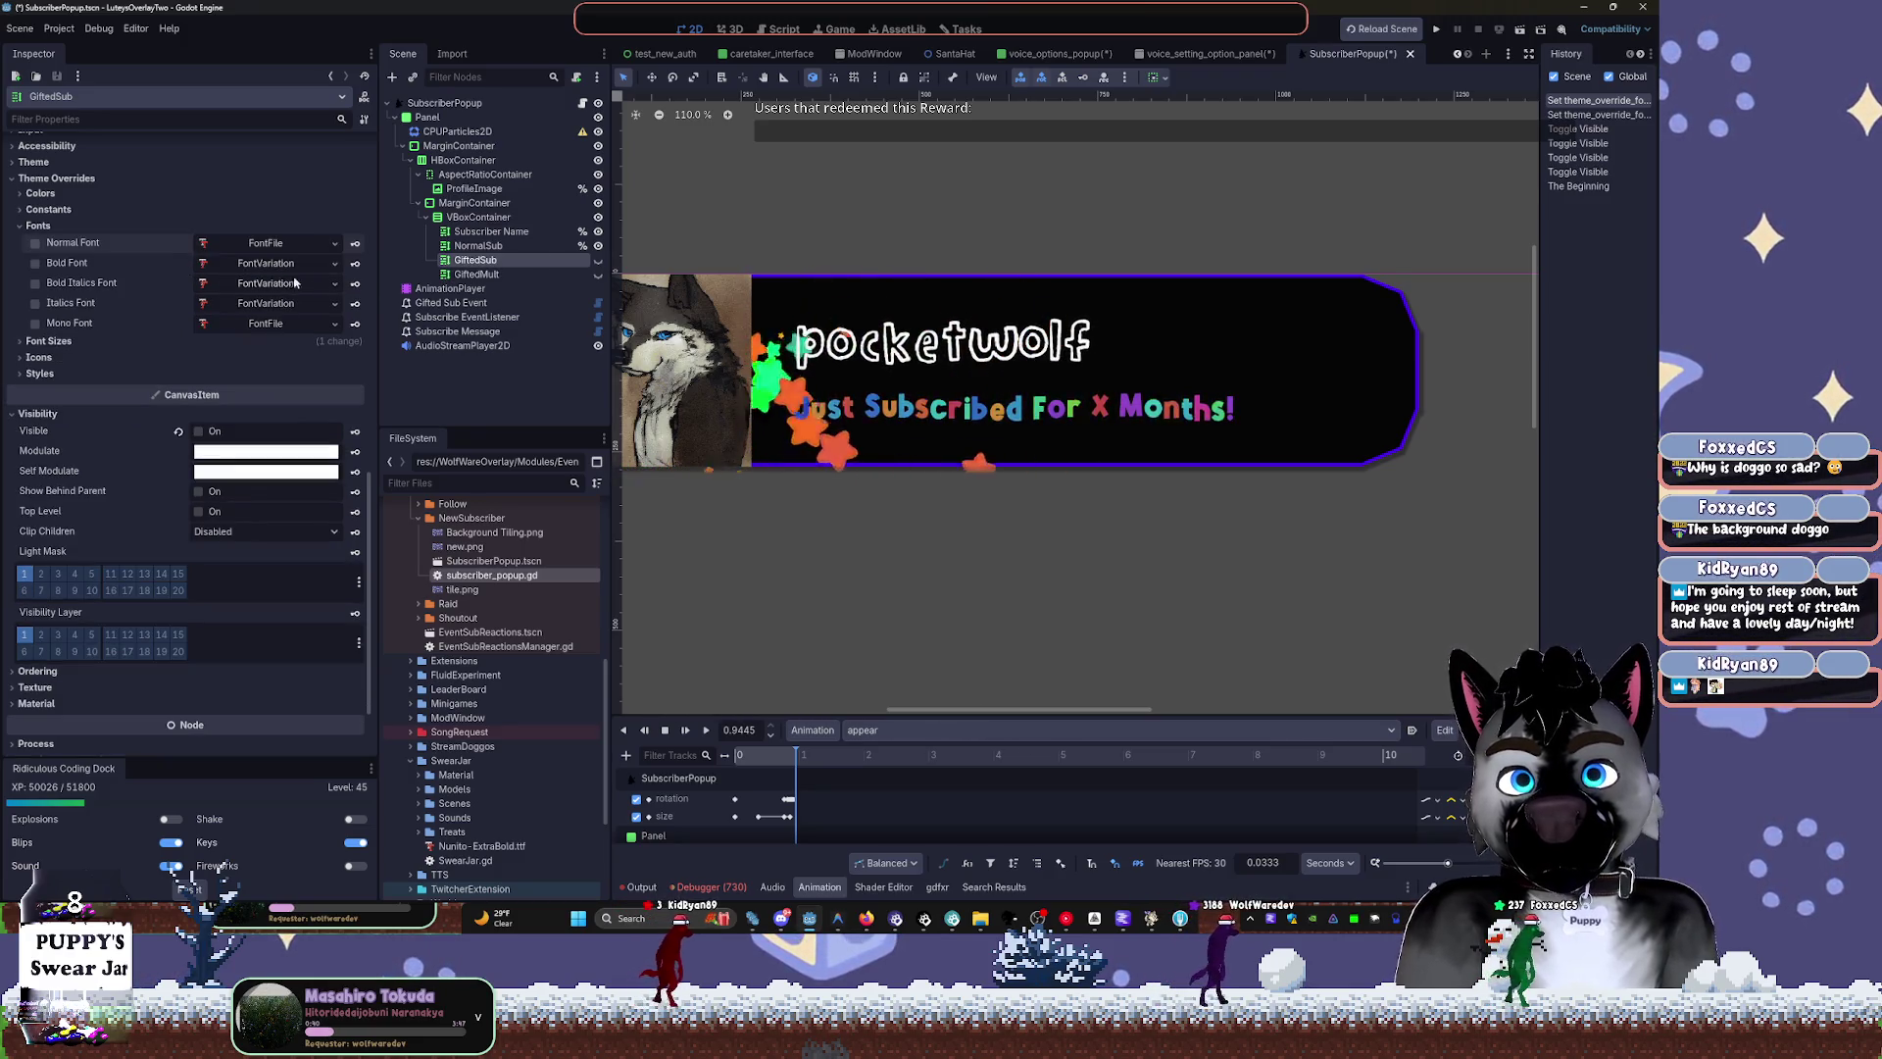
pyautogui.click(334, 245)
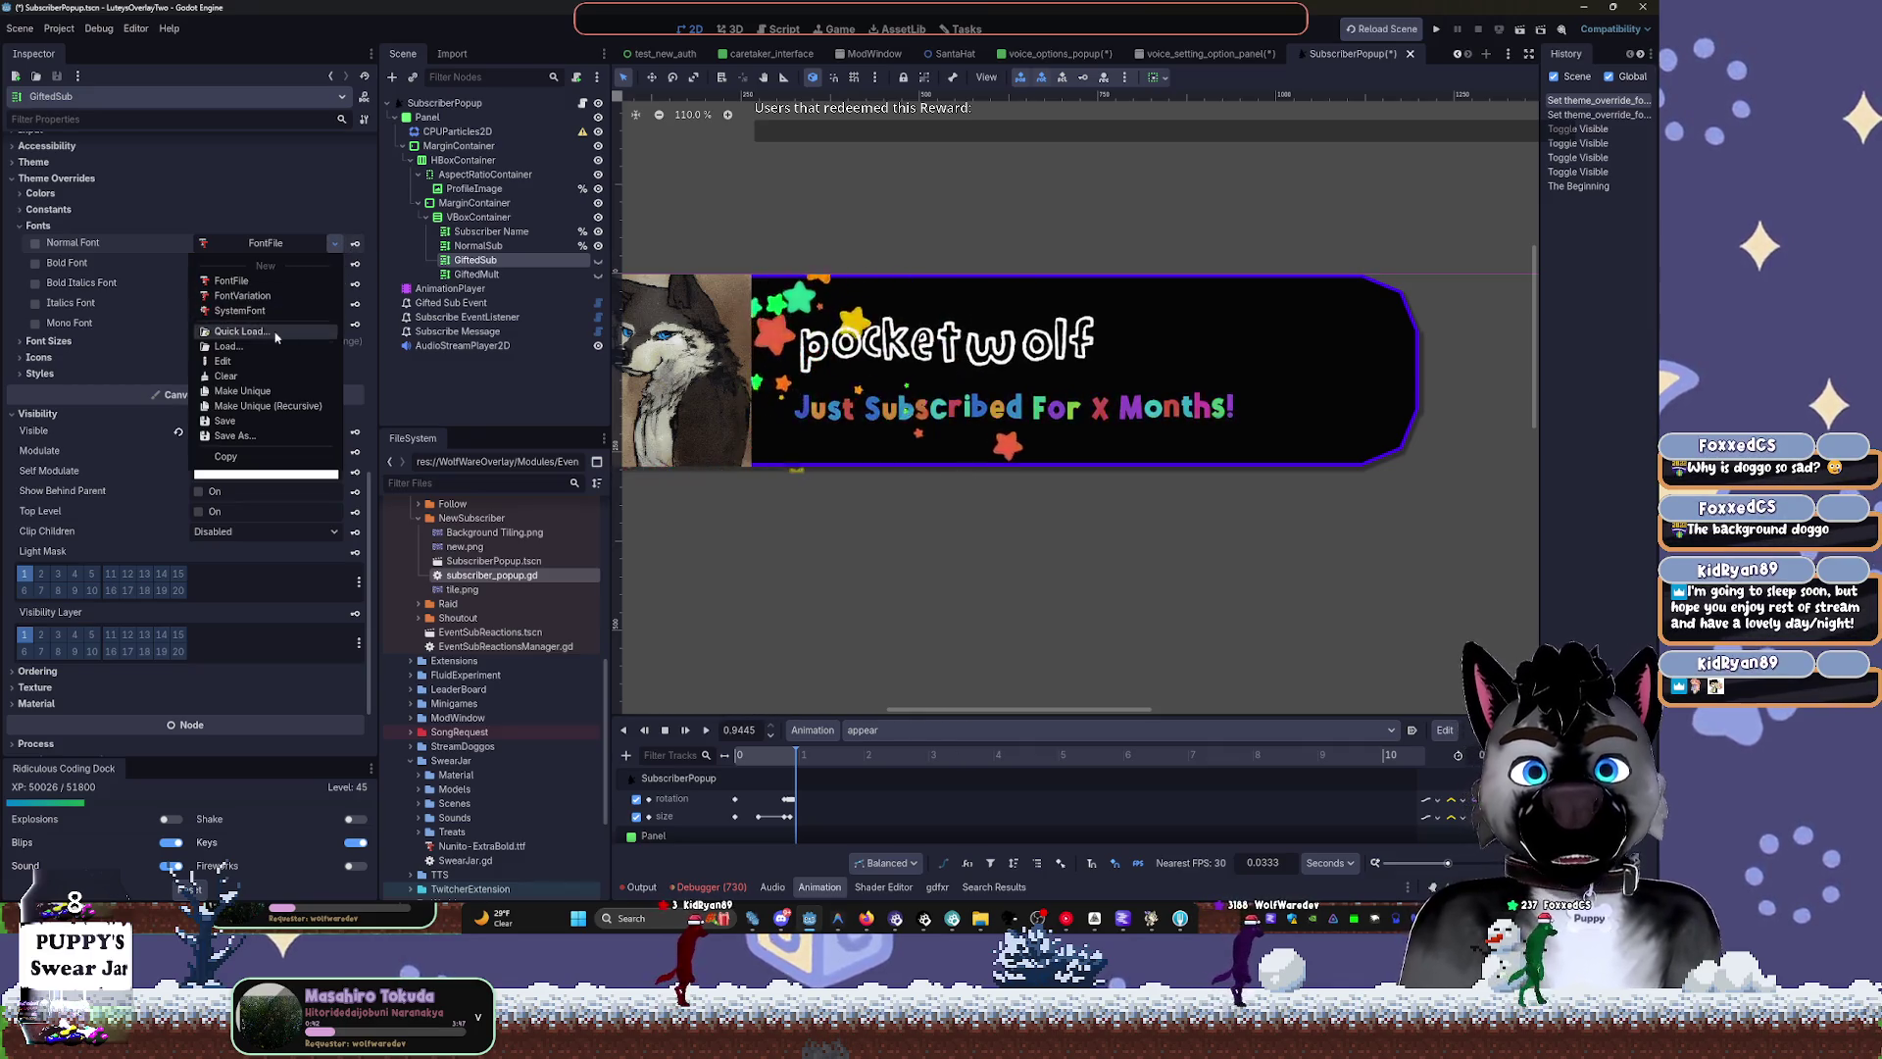
pyautogui.click(314, 339)
pyautogui.click(634, 339)
pyautogui.click(635, 339)
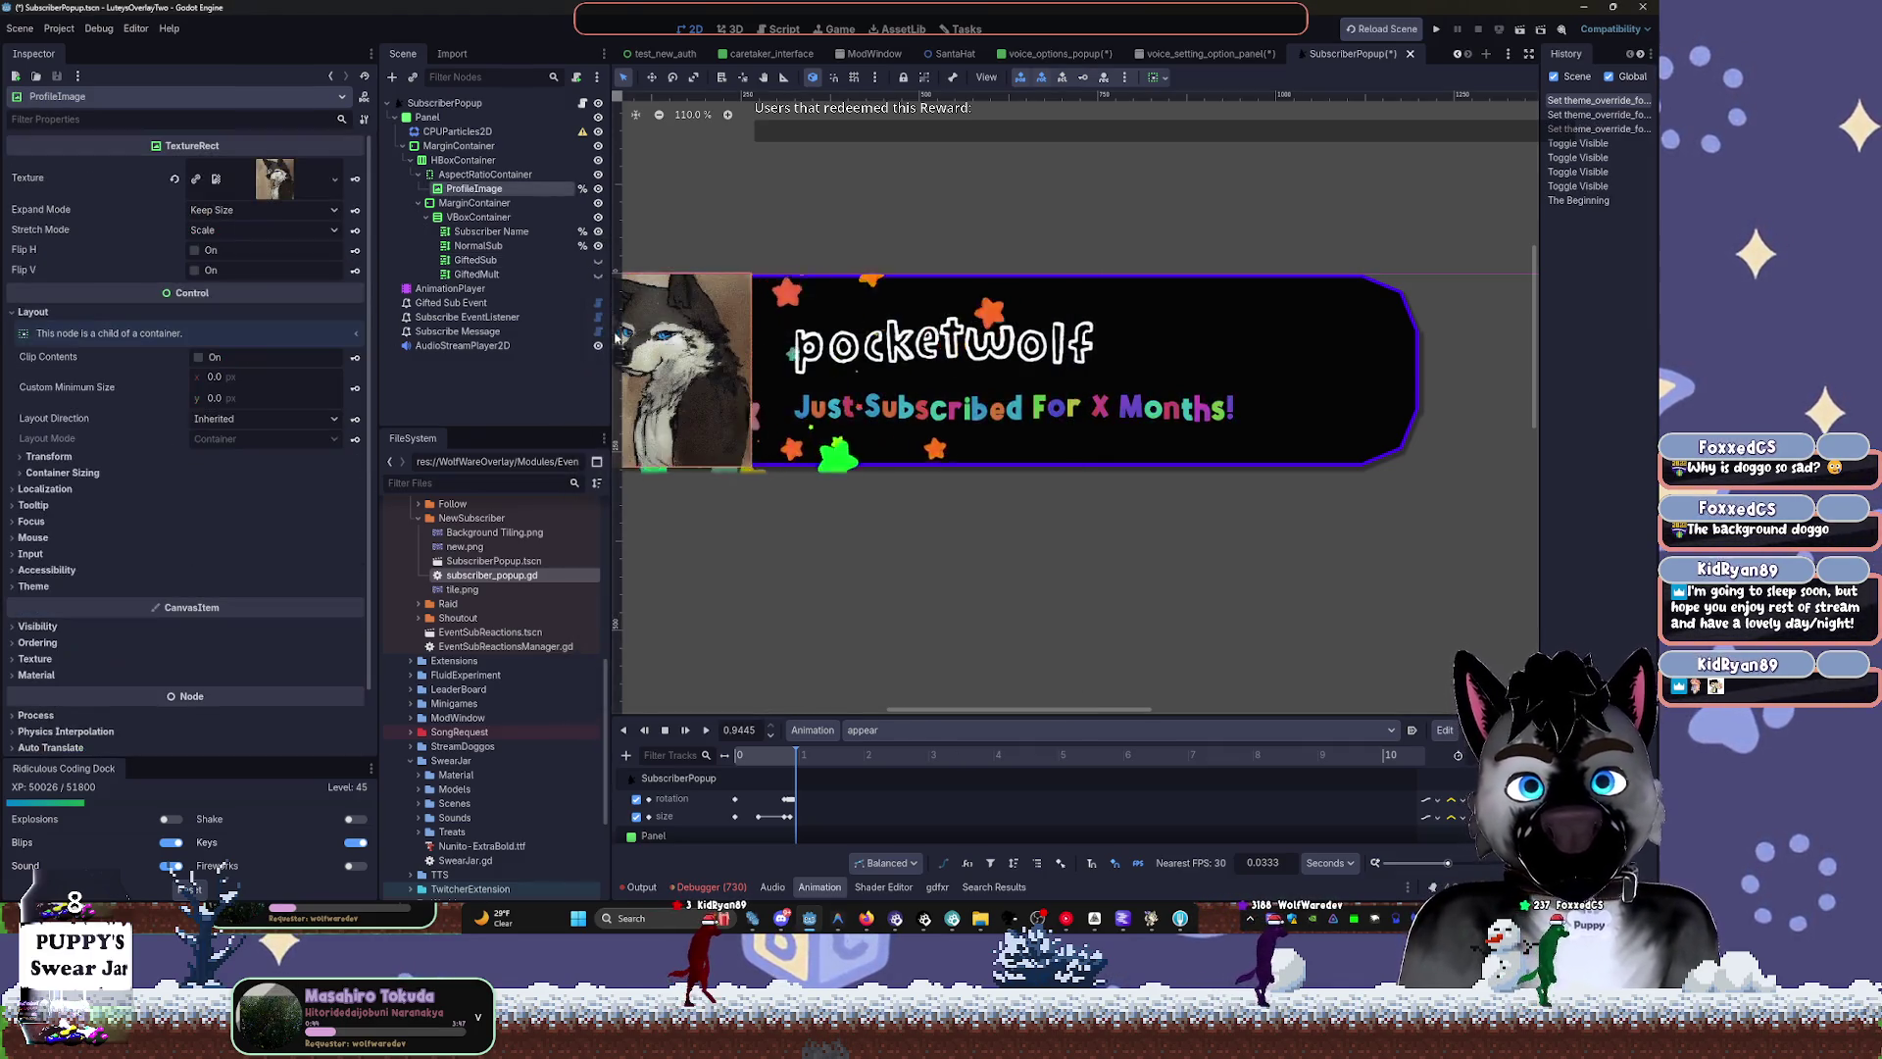
# Select GiftedMult and briefly show, then hide, the GiftedMult and GiftedSub lines
pyautogui.click(474, 276)
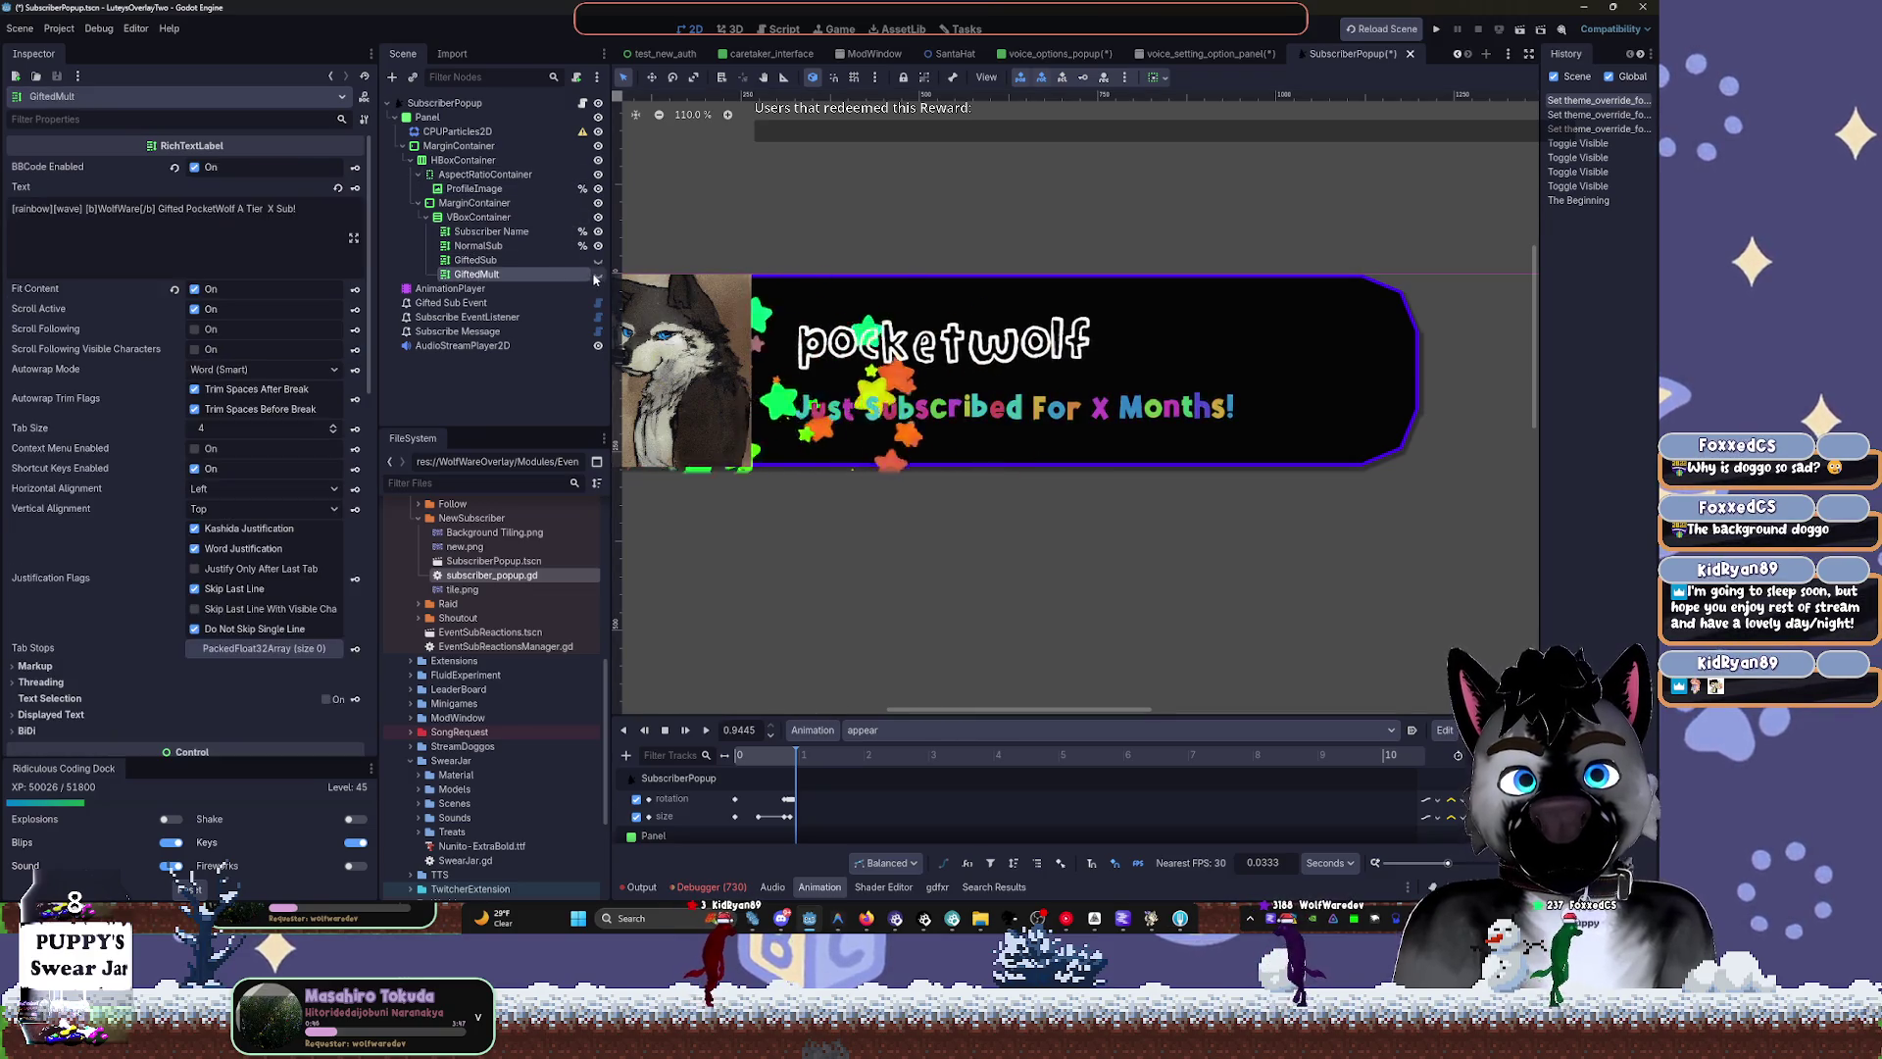
pyautogui.click(598, 274)
pyautogui.click(598, 260)
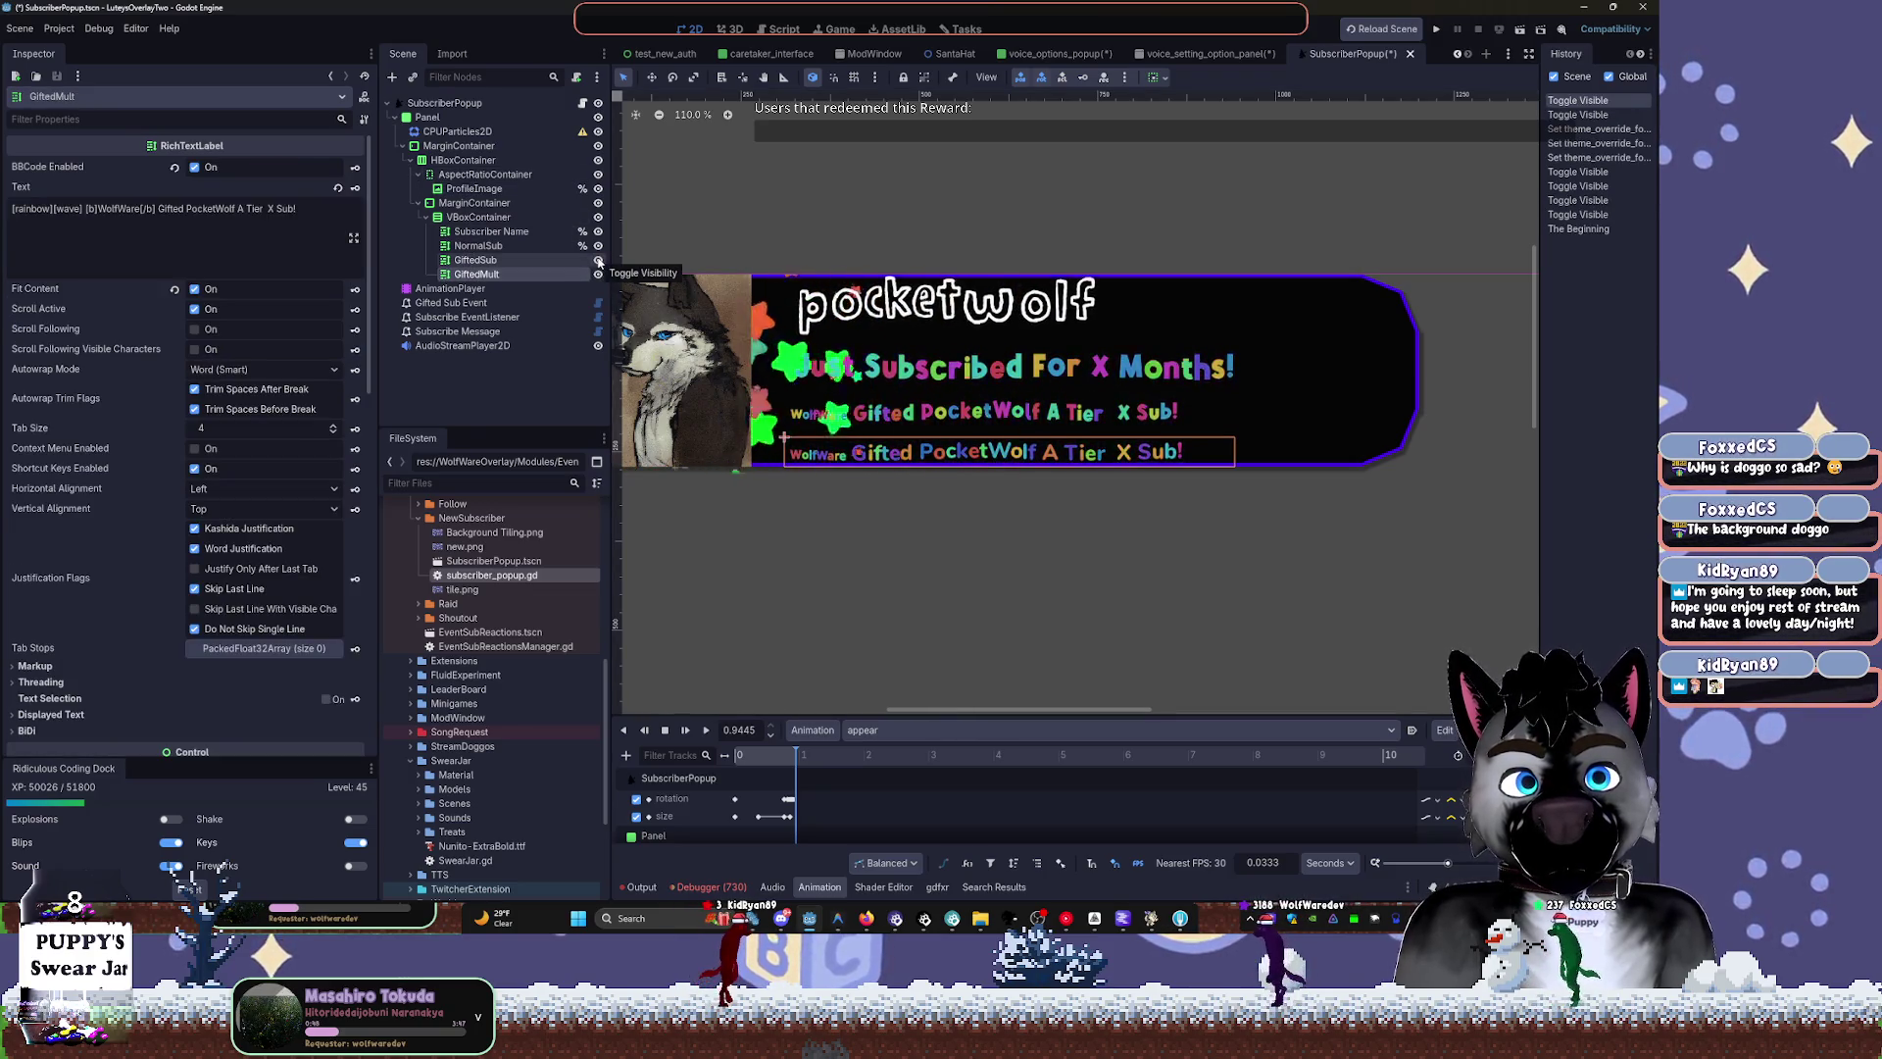
pyautogui.click(598, 260)
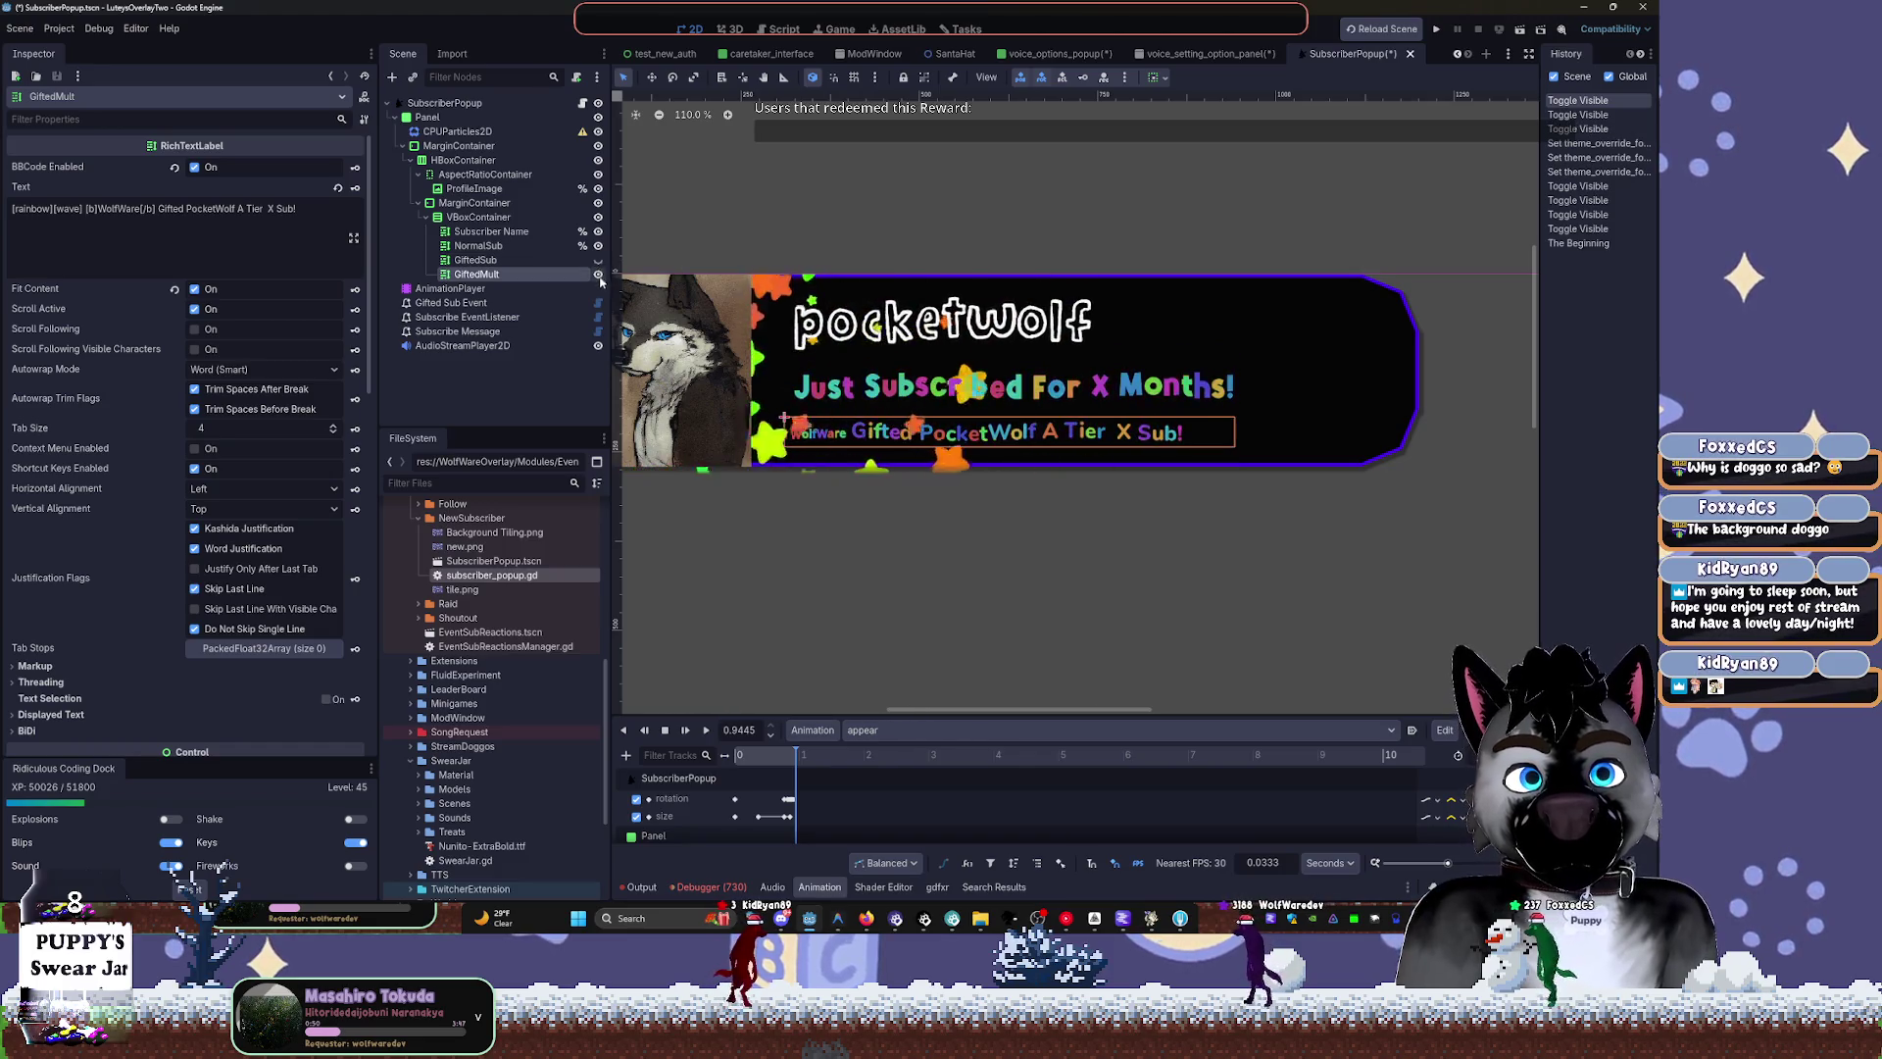
pyautogui.click(598, 274)
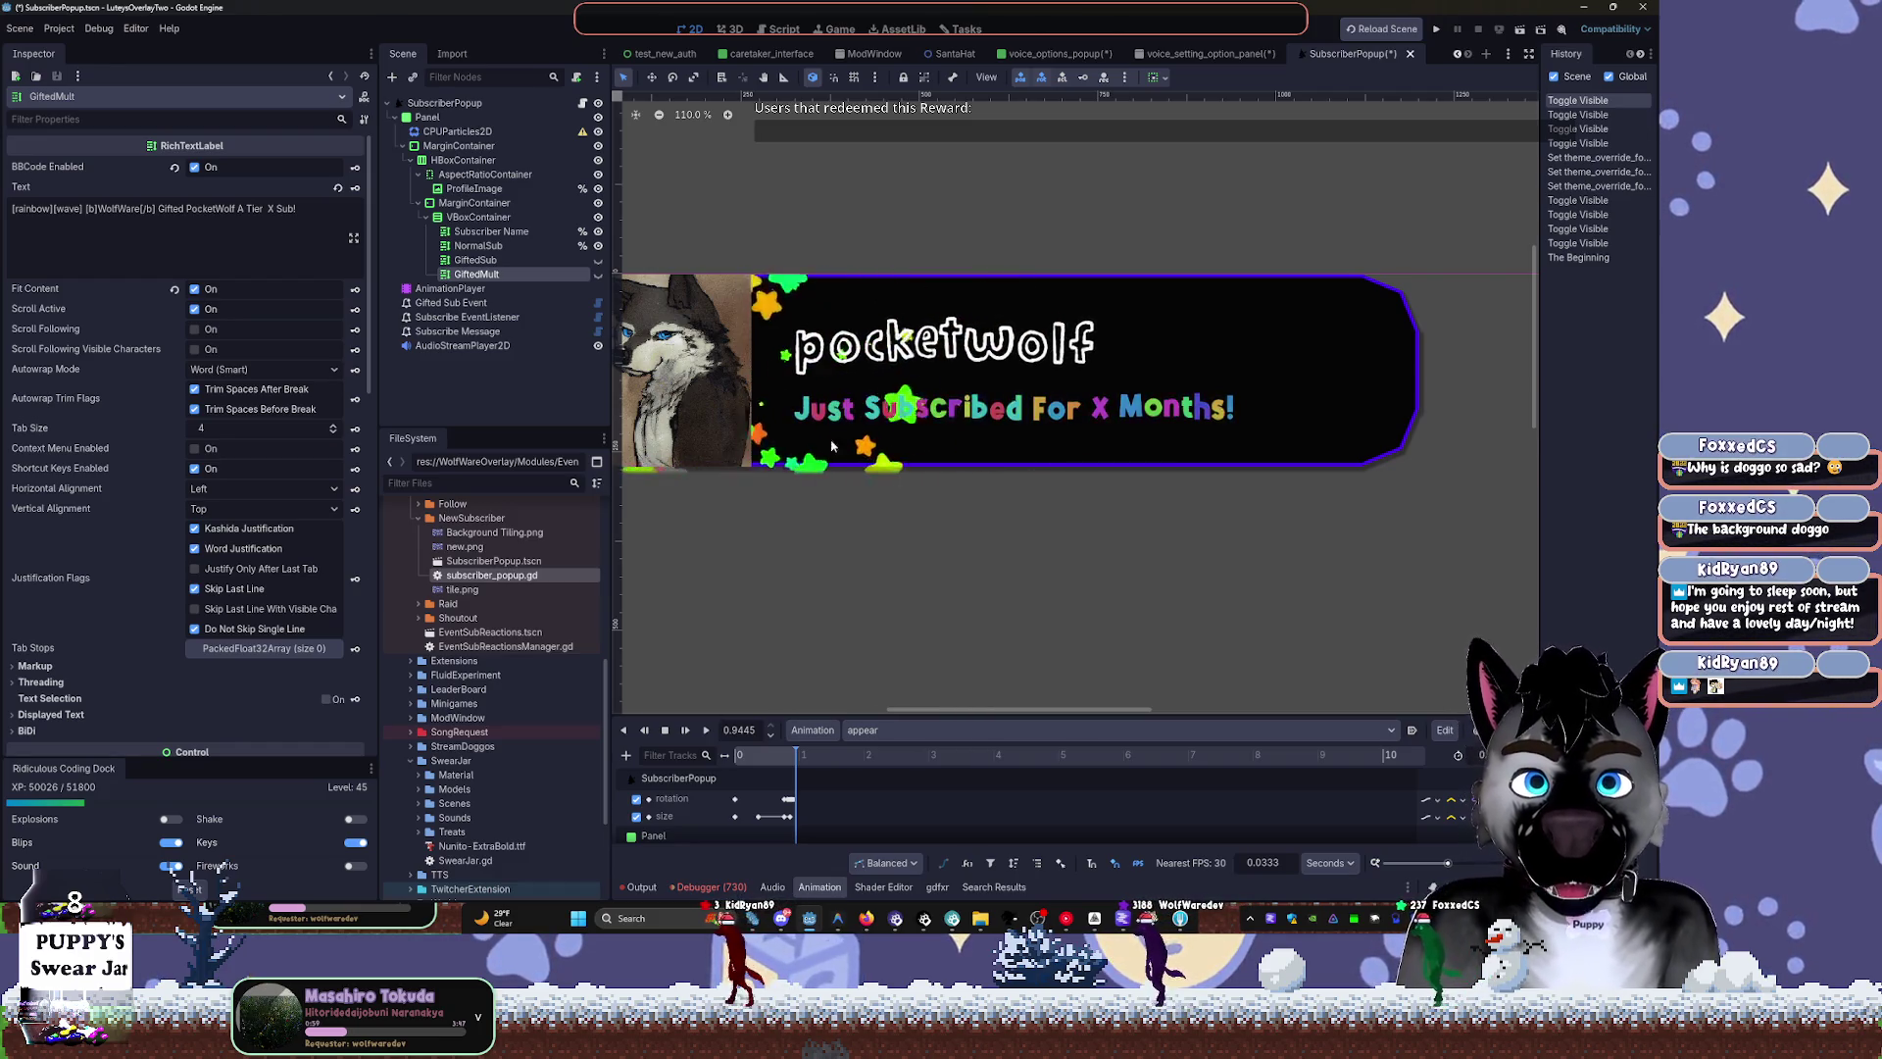
# Play the popup's appear animation several times to preview it
pyautogui.click(516, 292)
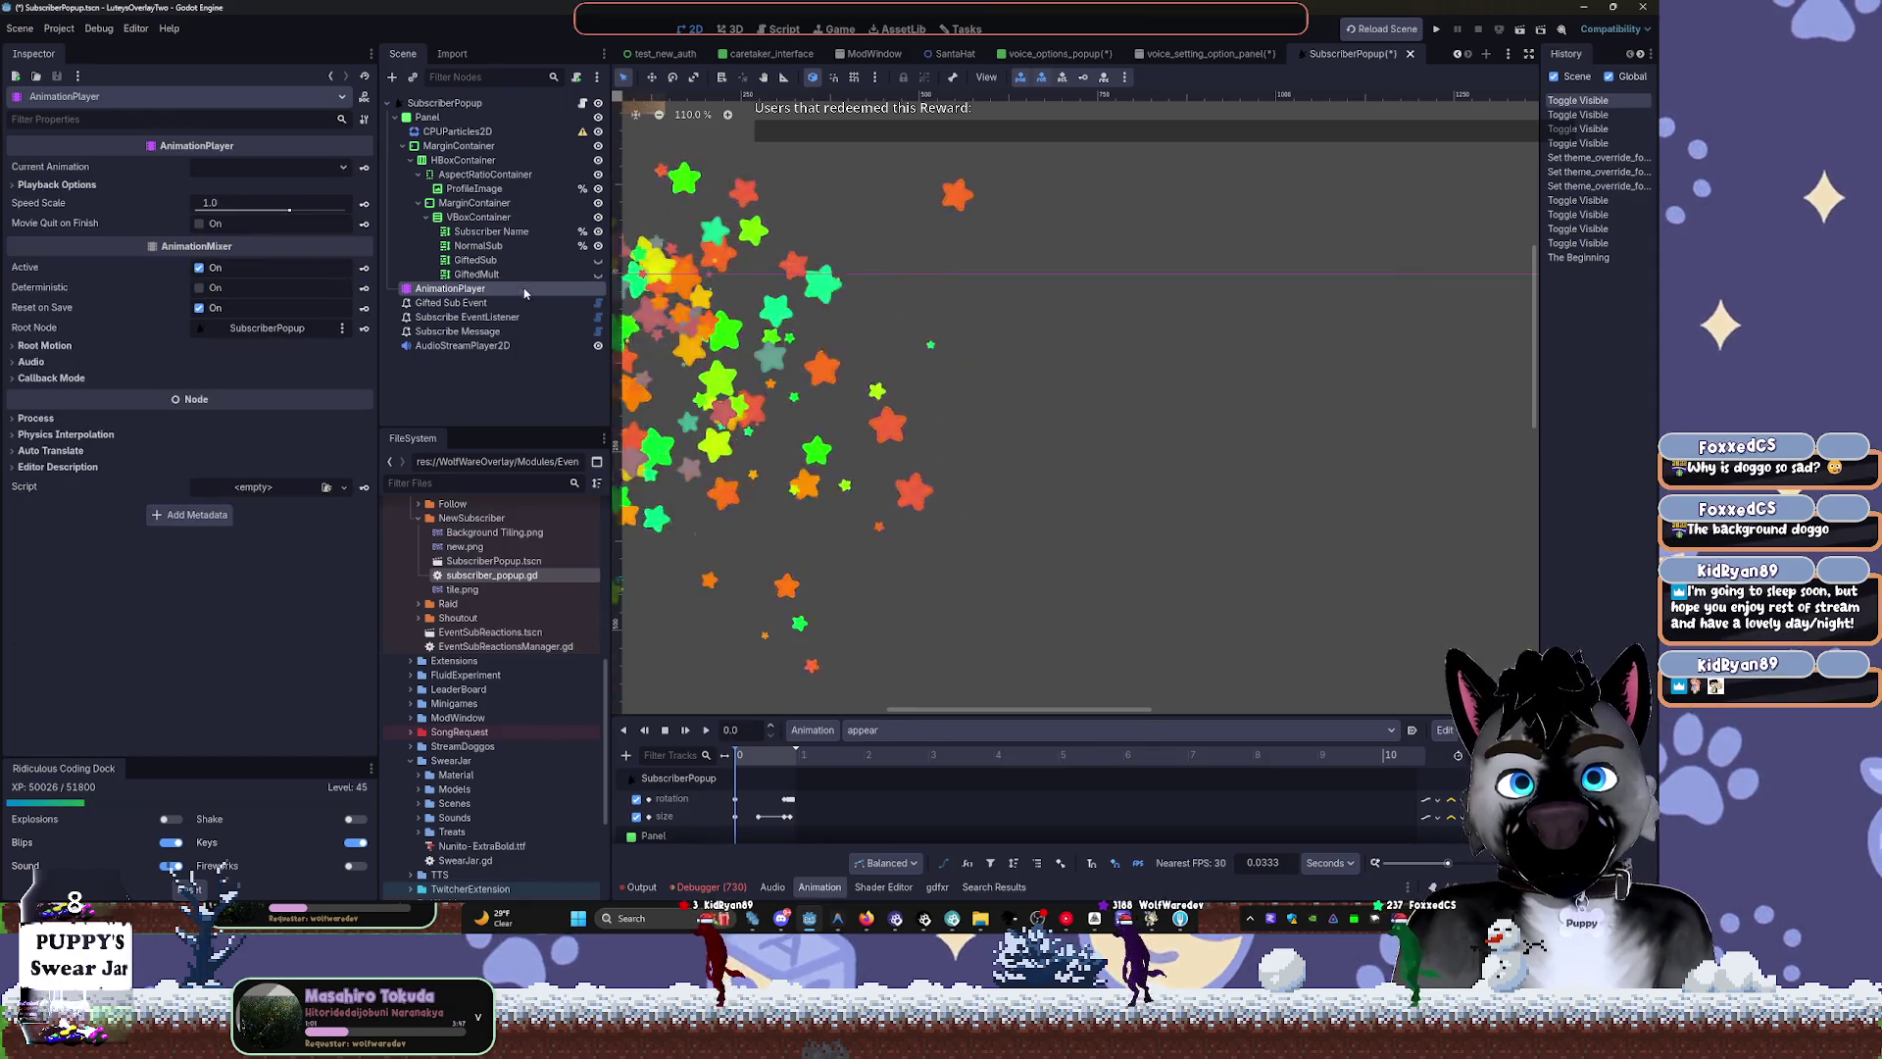
pyautogui.click(457, 132)
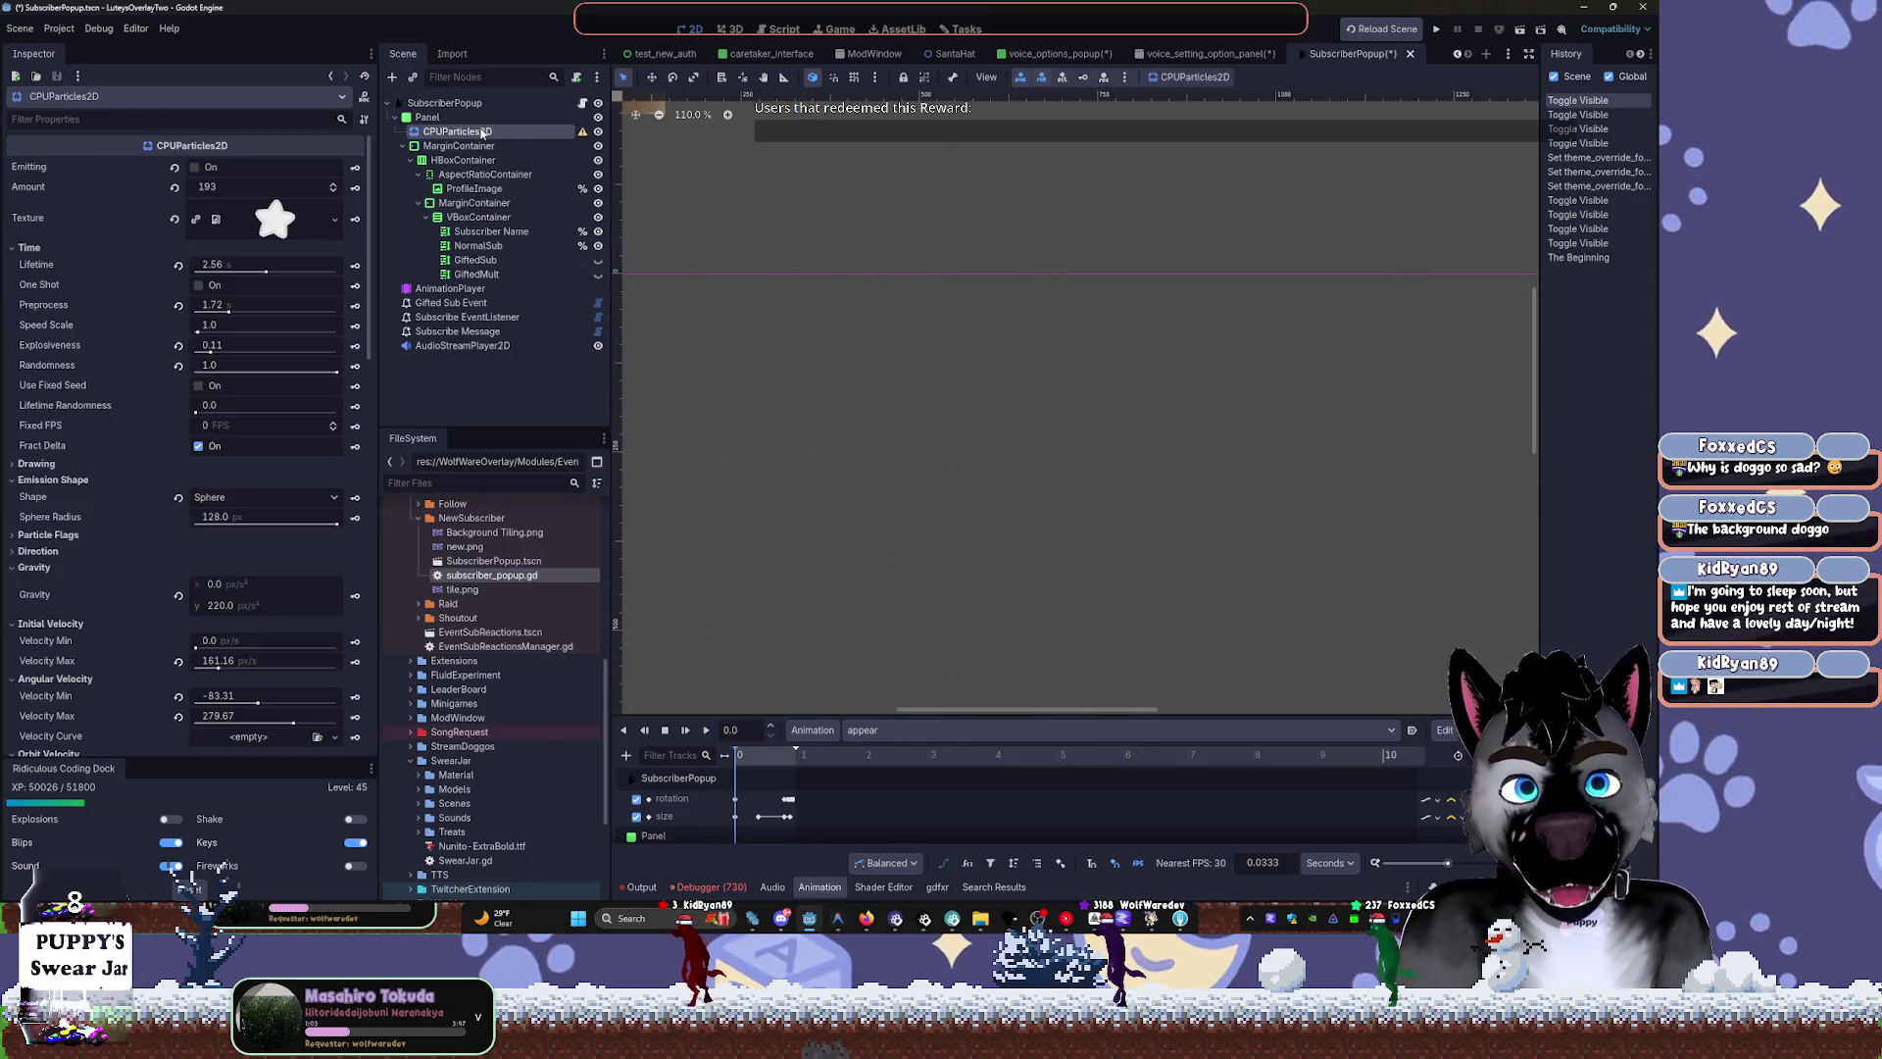
pyautogui.scroll(3, 1072, 309)
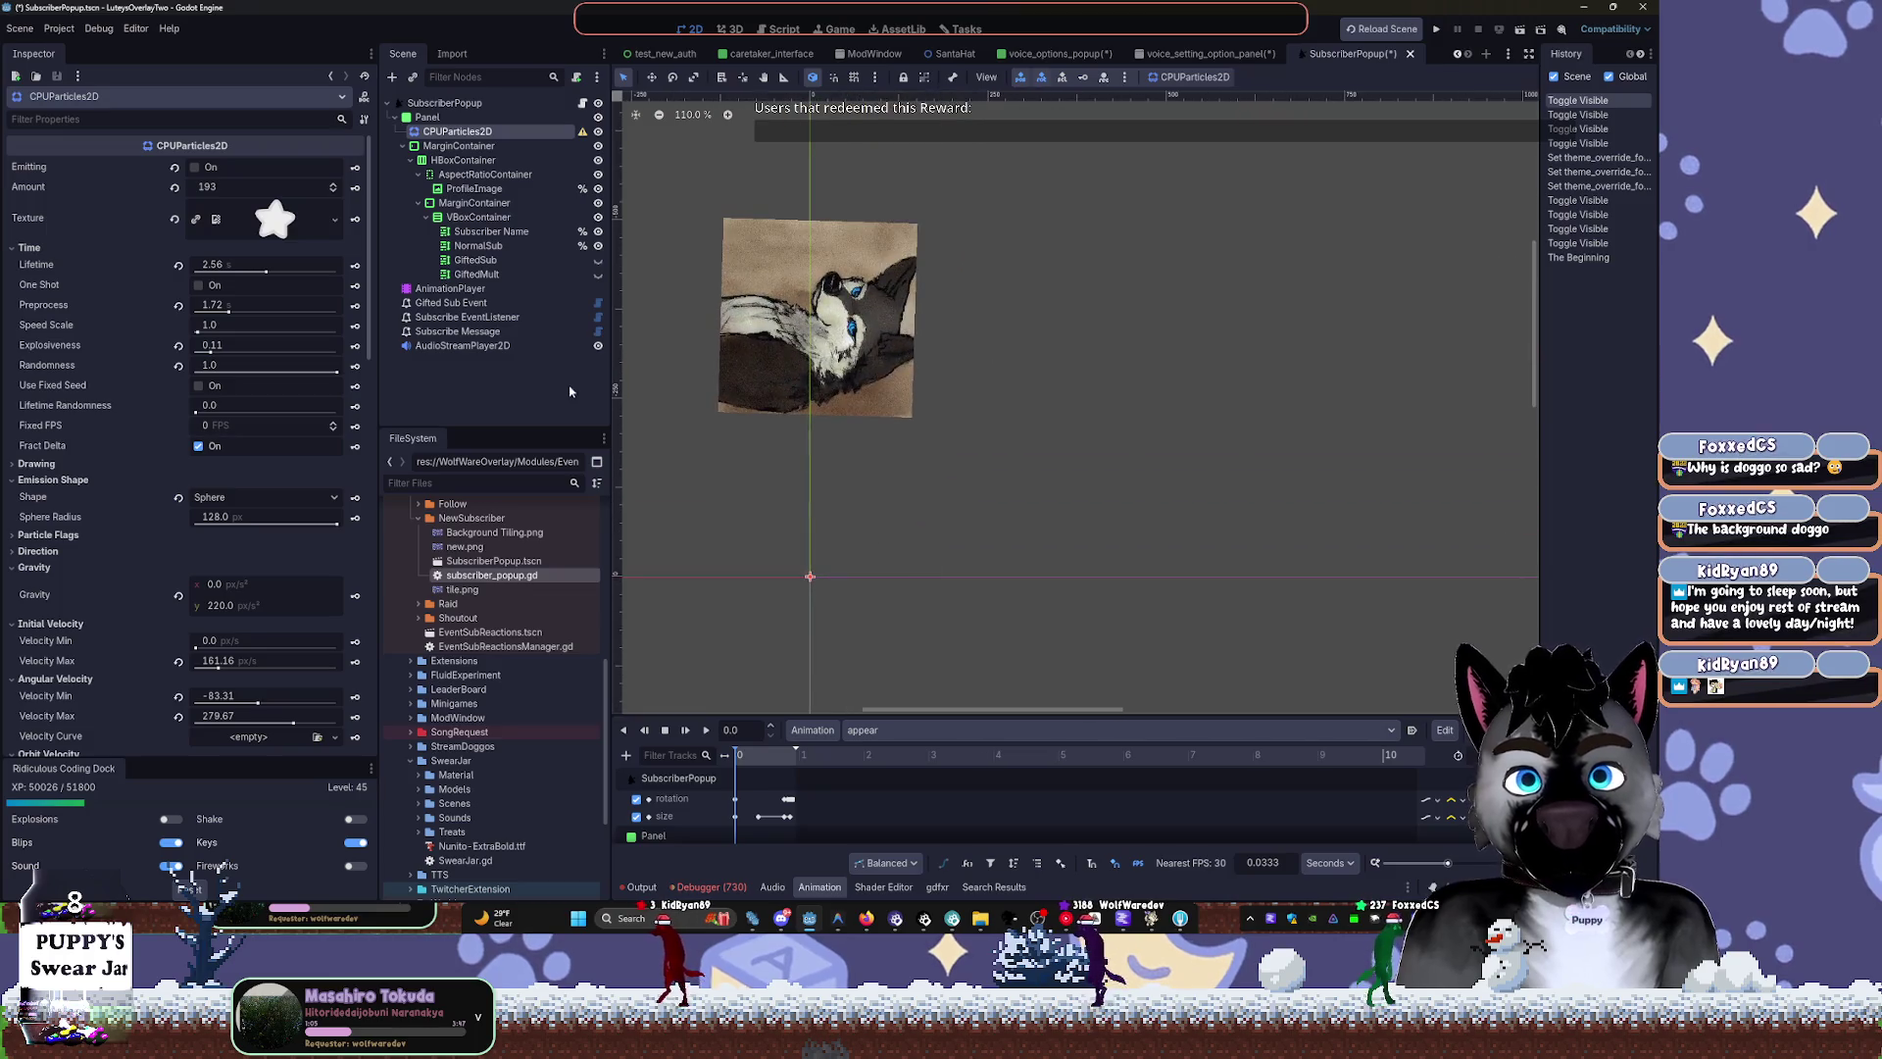
pyautogui.click(708, 734)
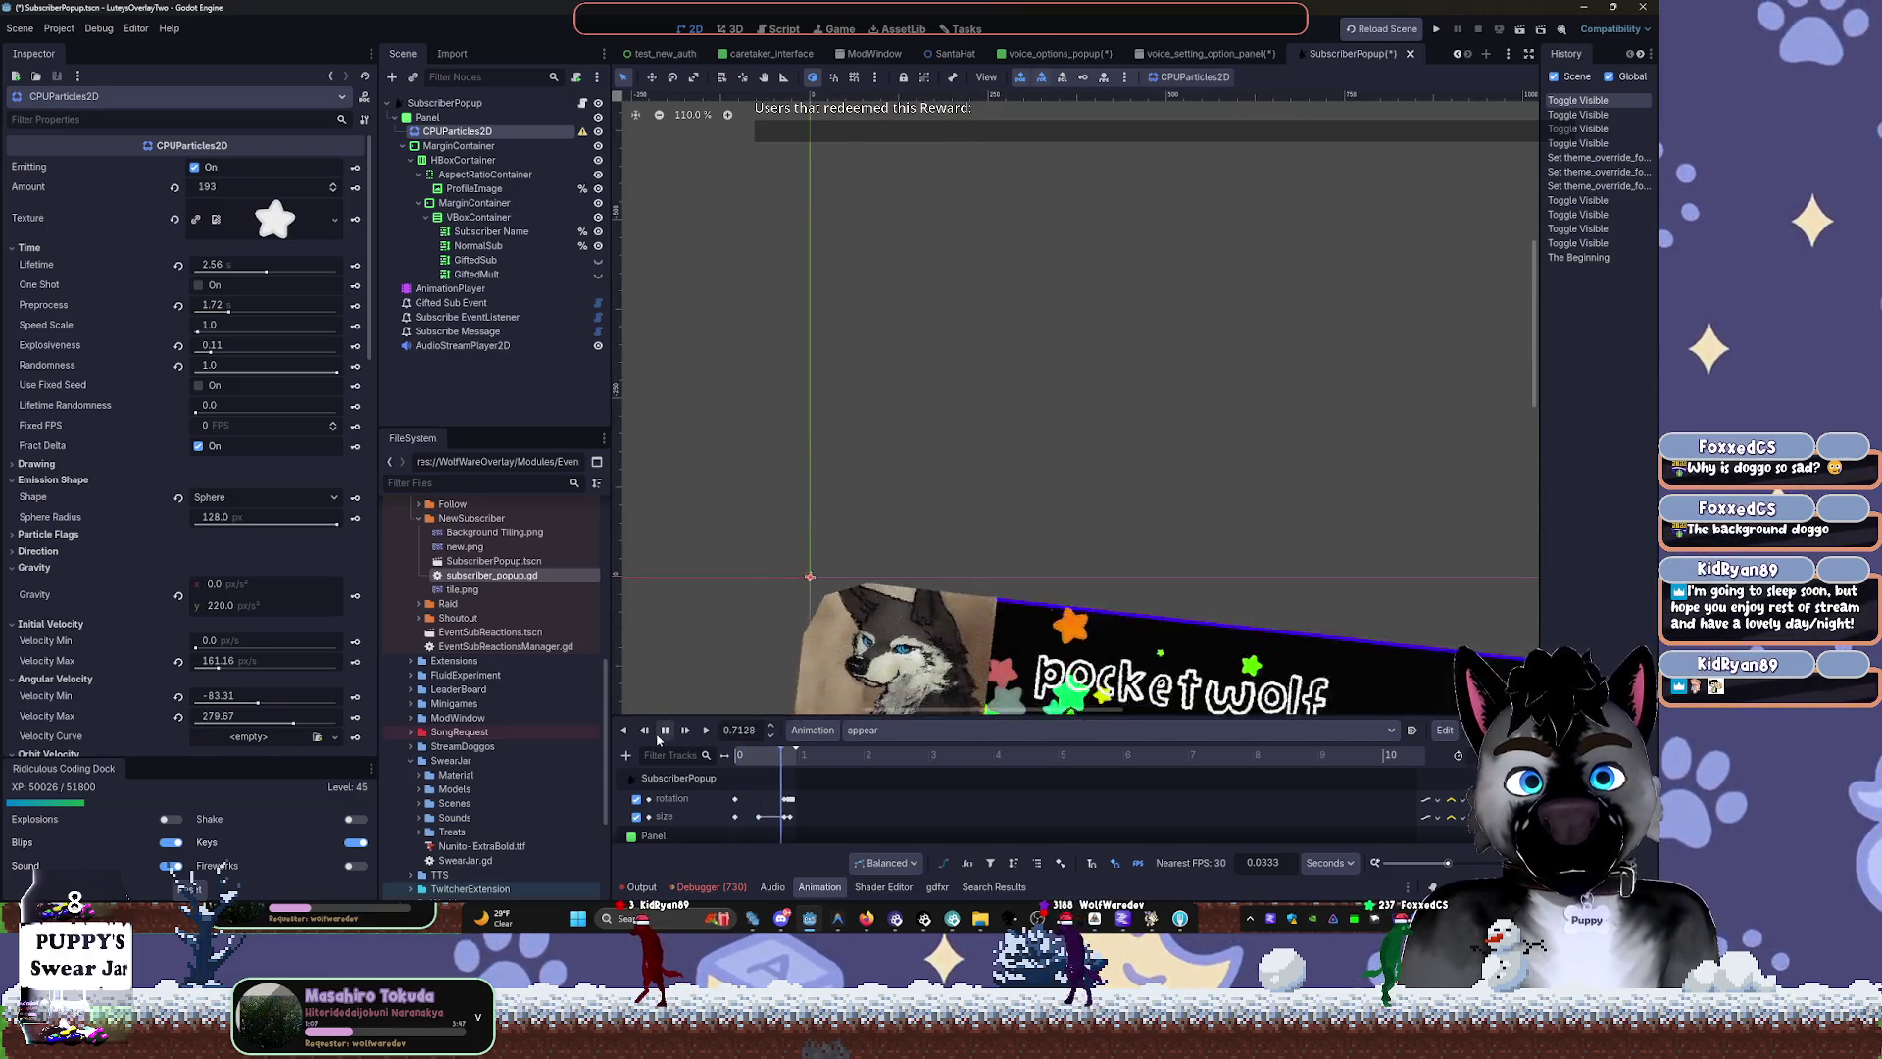
pyautogui.scroll(-2, 956, 433)
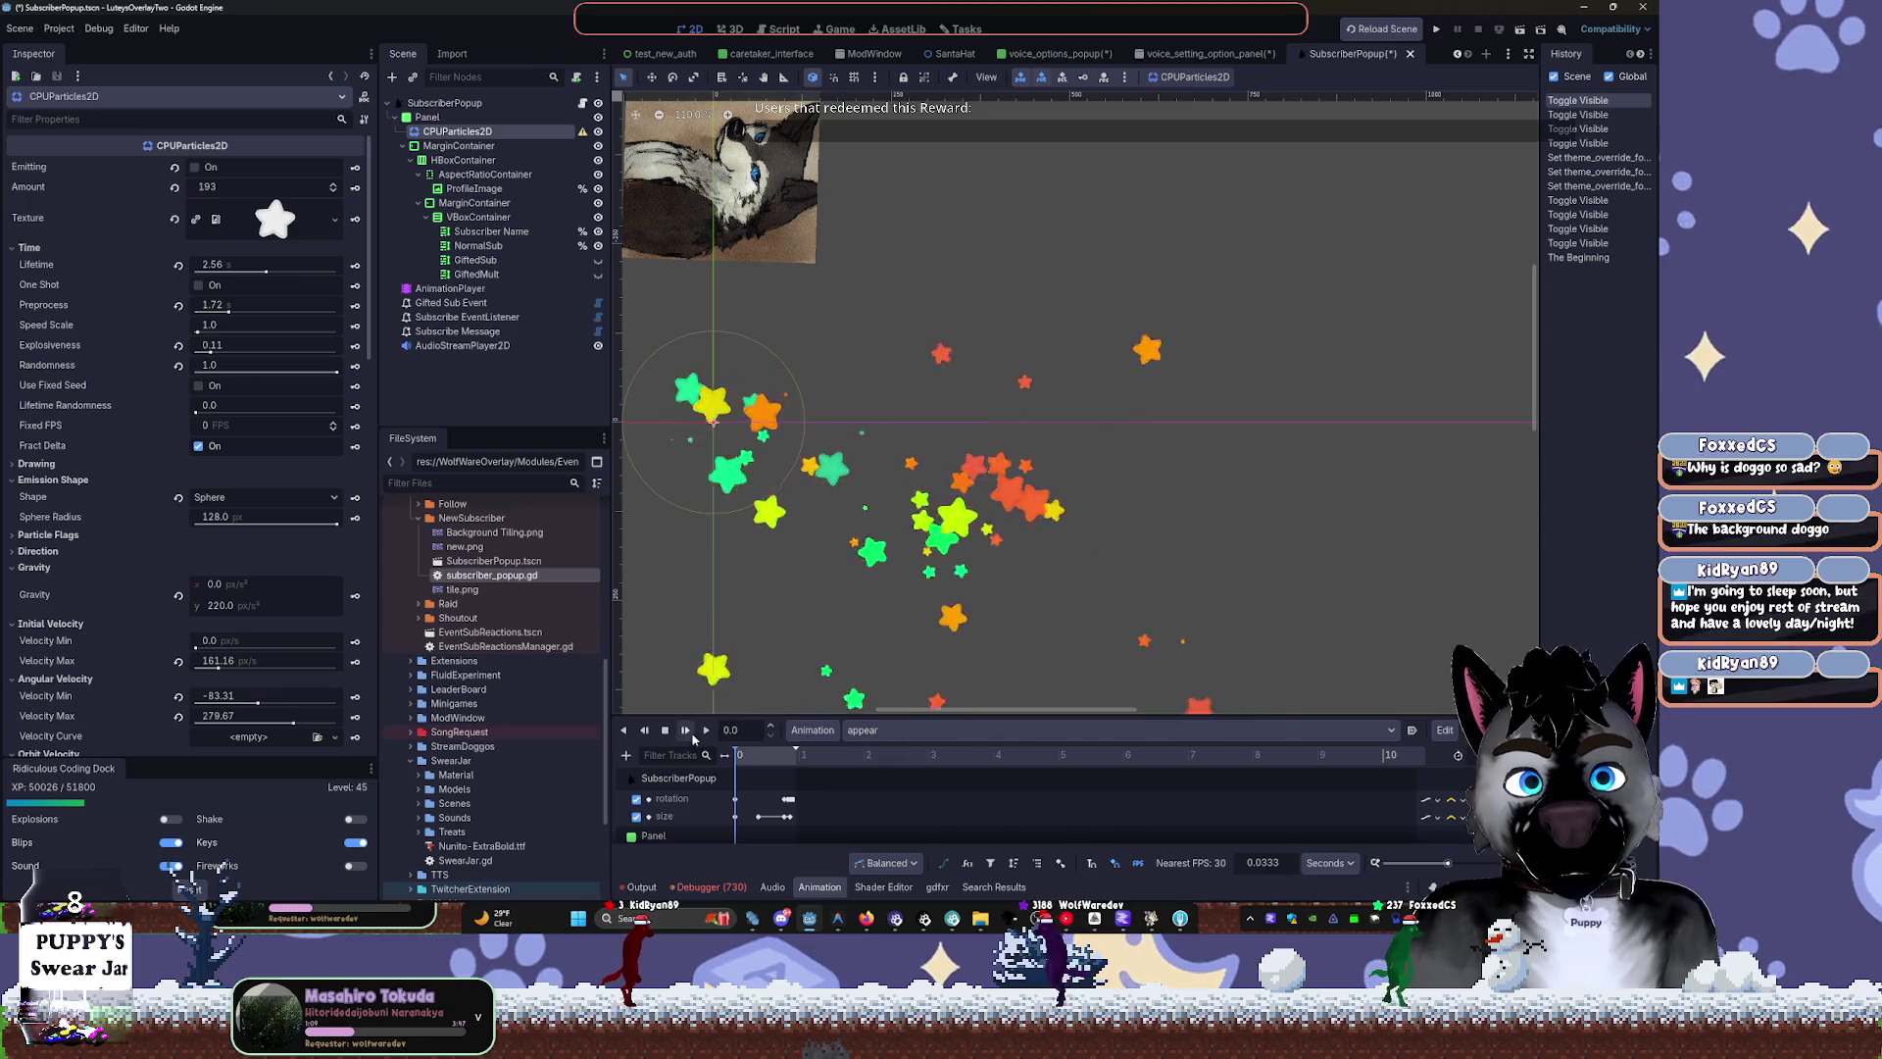
pyautogui.click(707, 730)
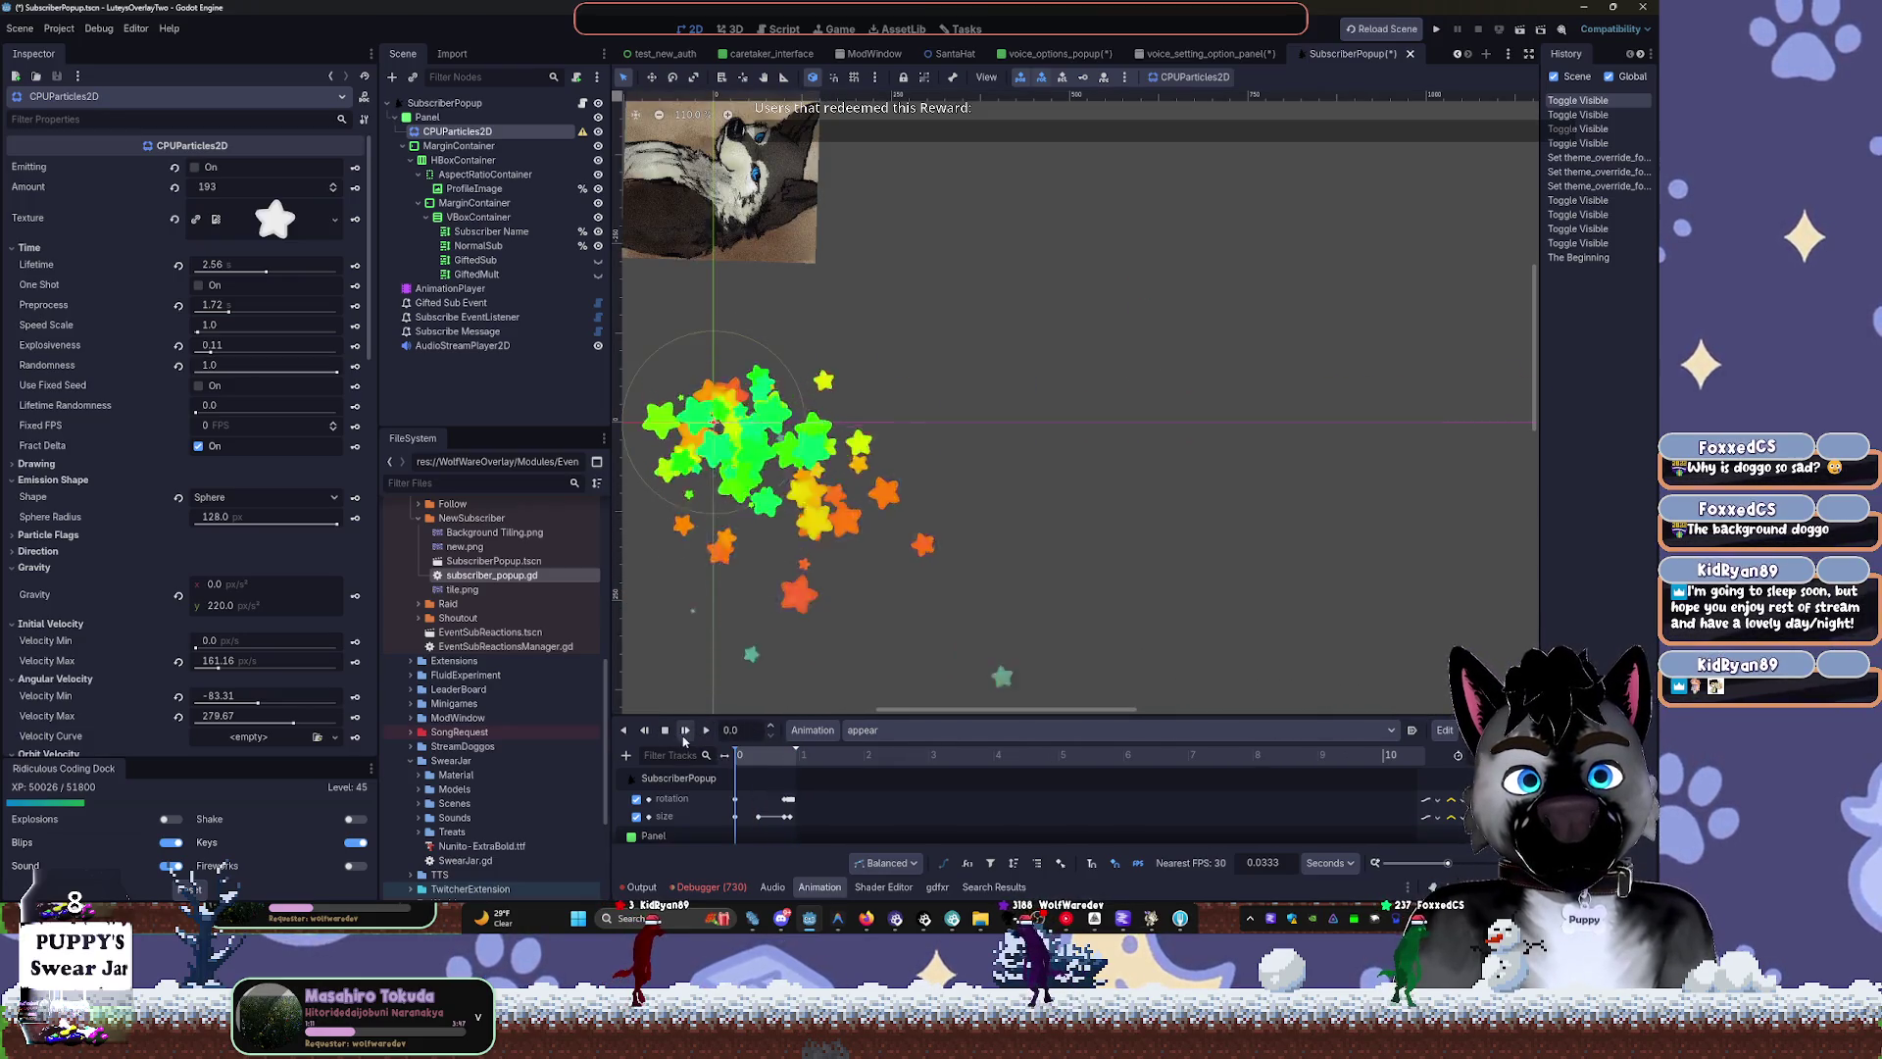
pyautogui.click(704, 731)
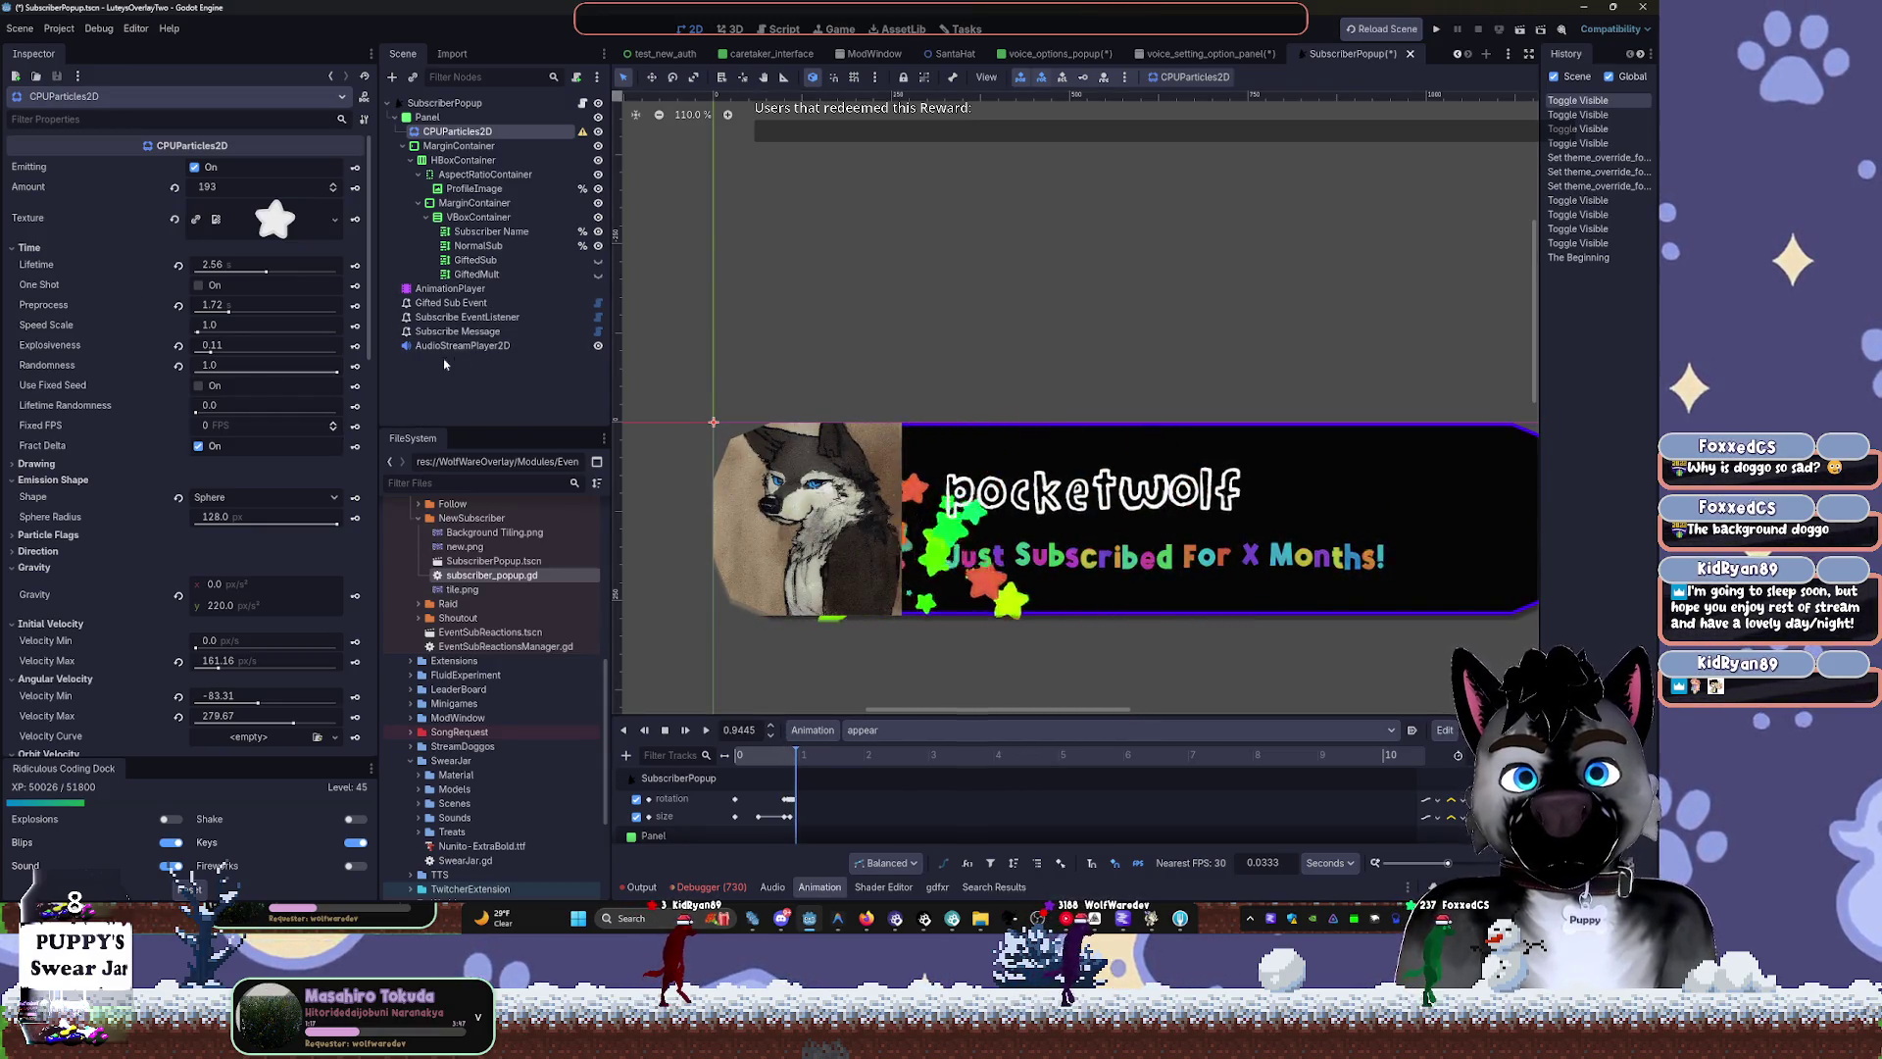
pyautogui.moveTo(98, 341)
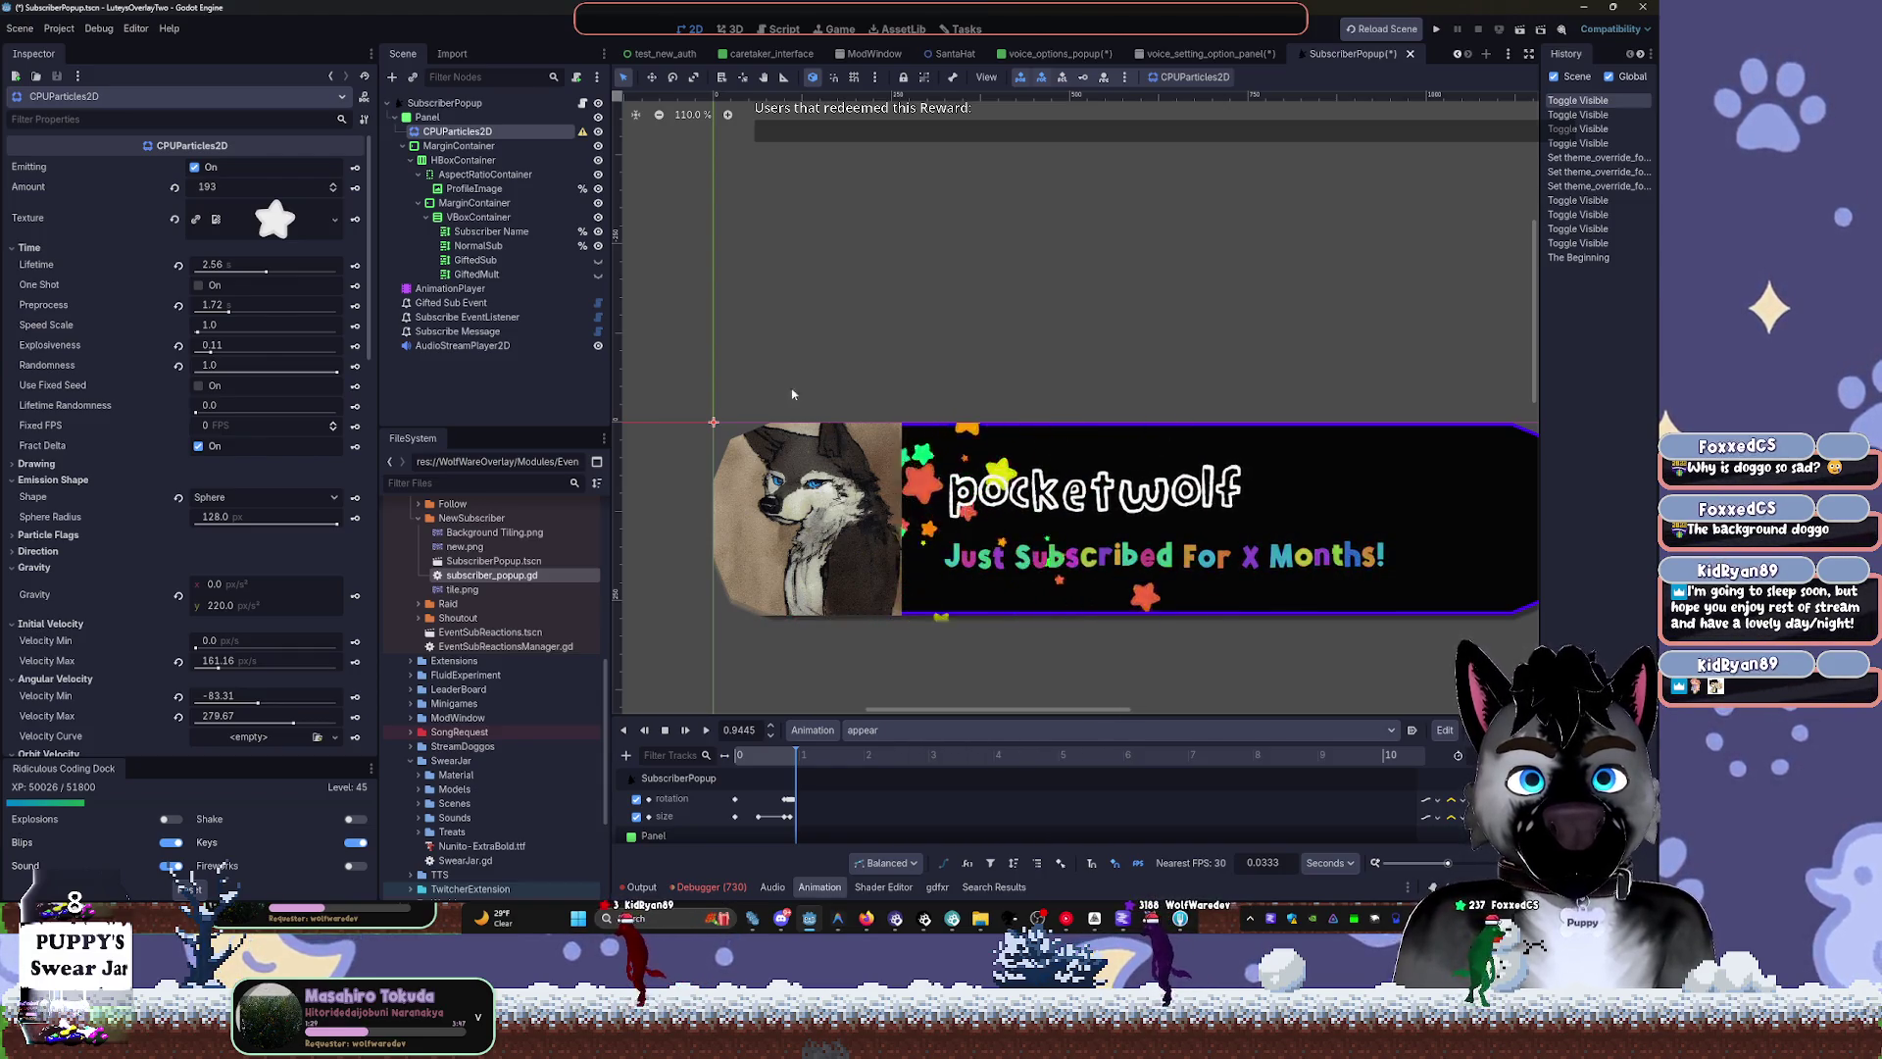
# Leave the GiftedSub line hidden and close the SubscriberPopup scene tab
pyautogui.click(598, 260)
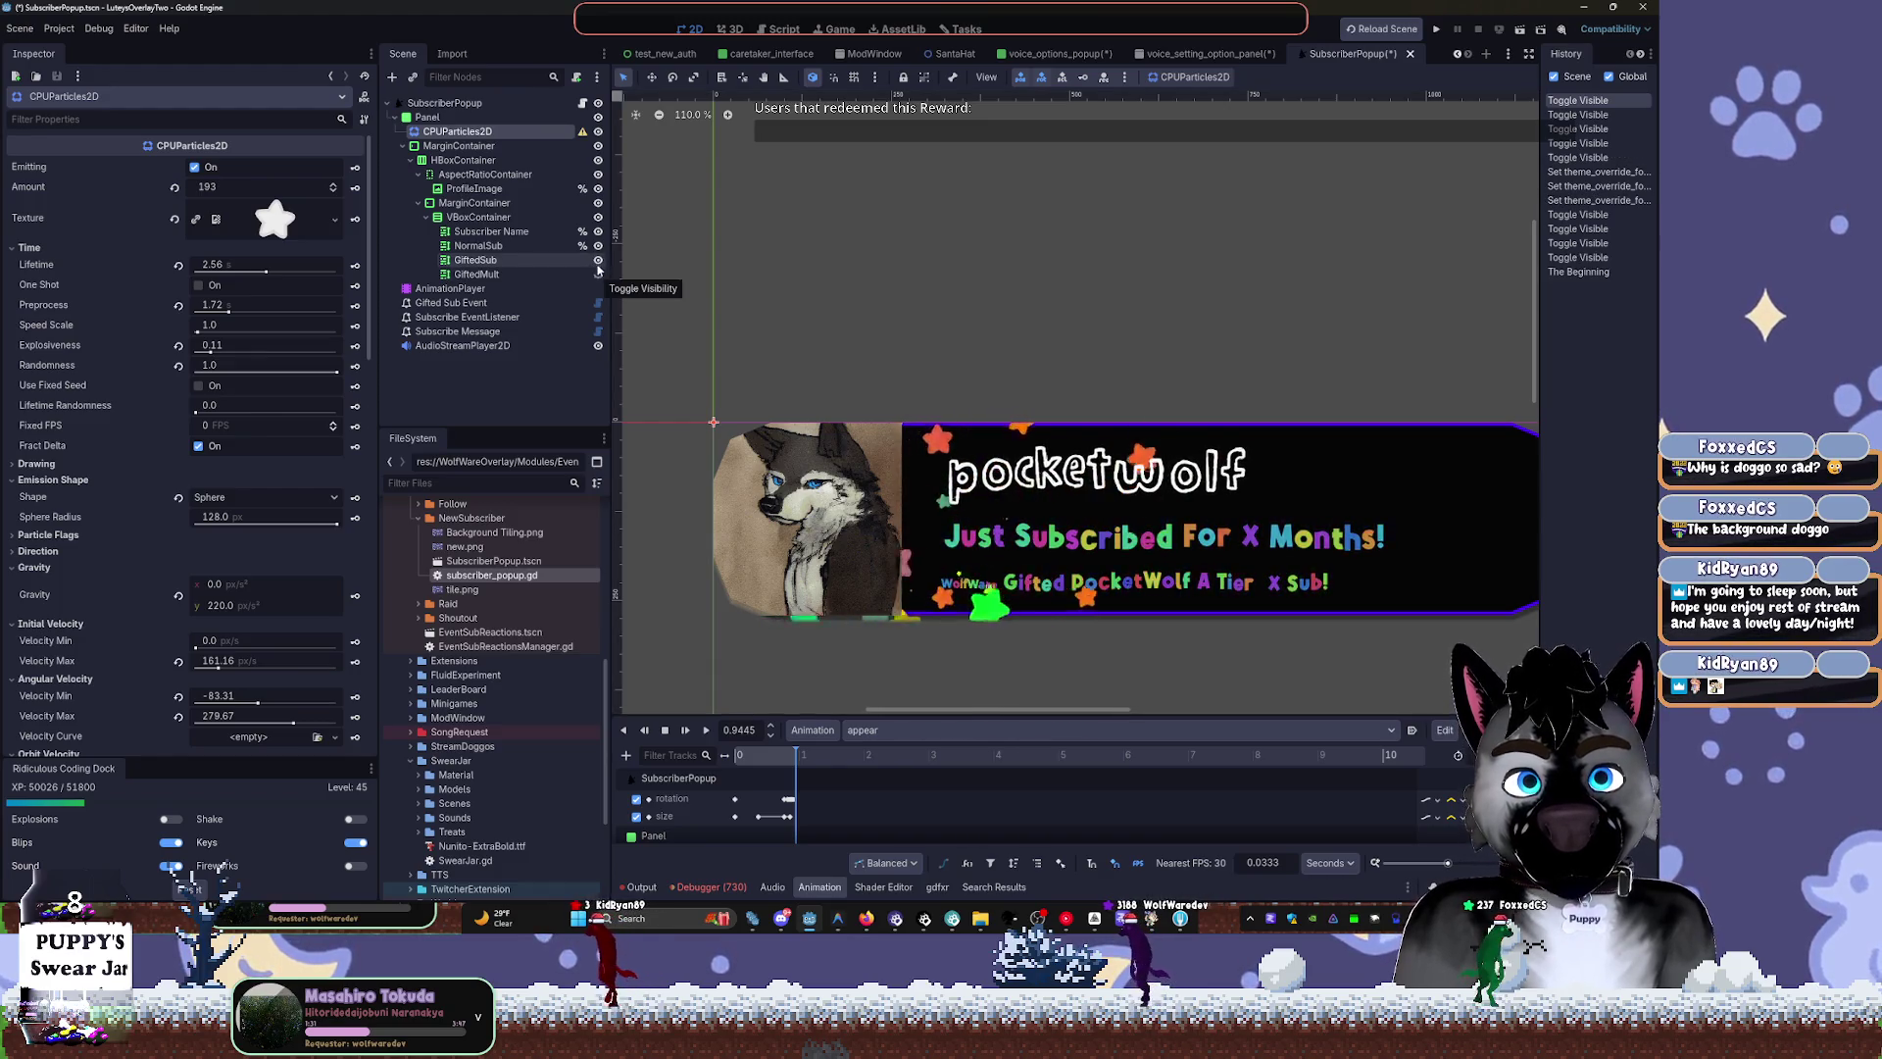
pyautogui.click(598, 259)
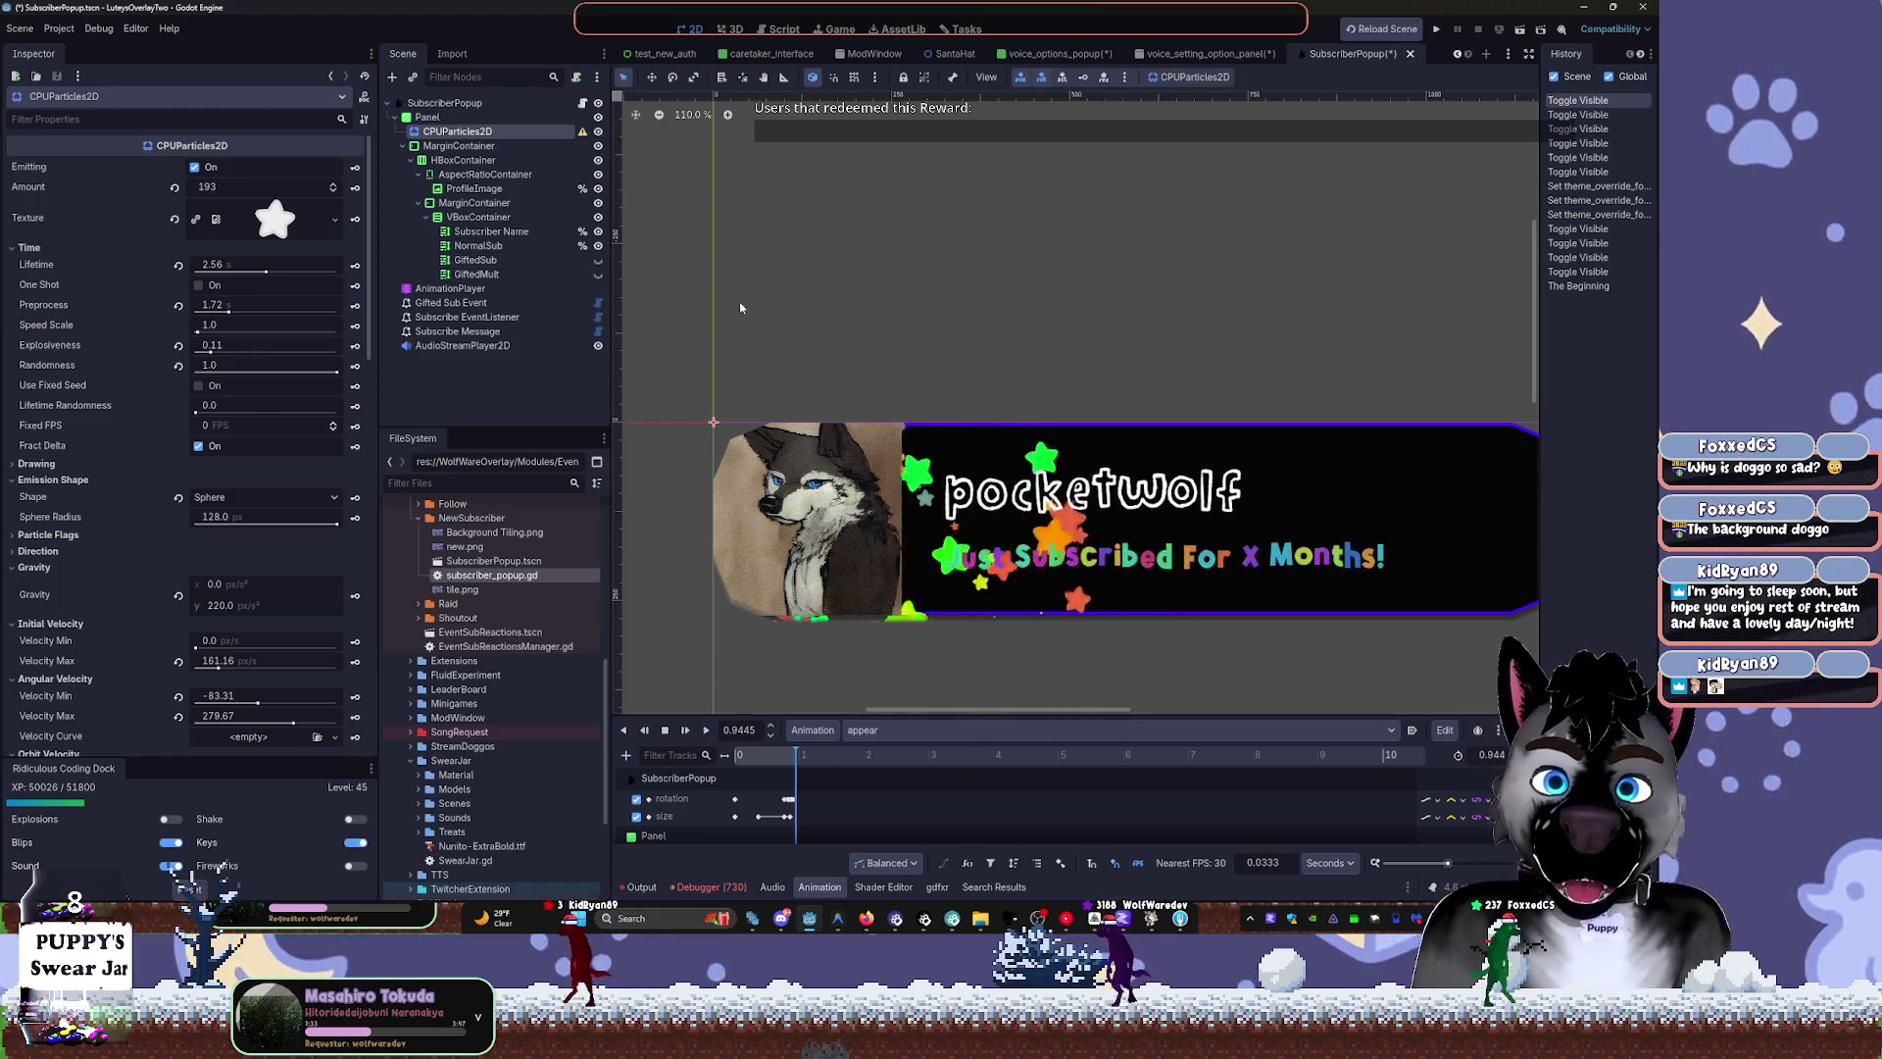
pyautogui.click(1206, 53)
pyautogui.click(1410, 53)
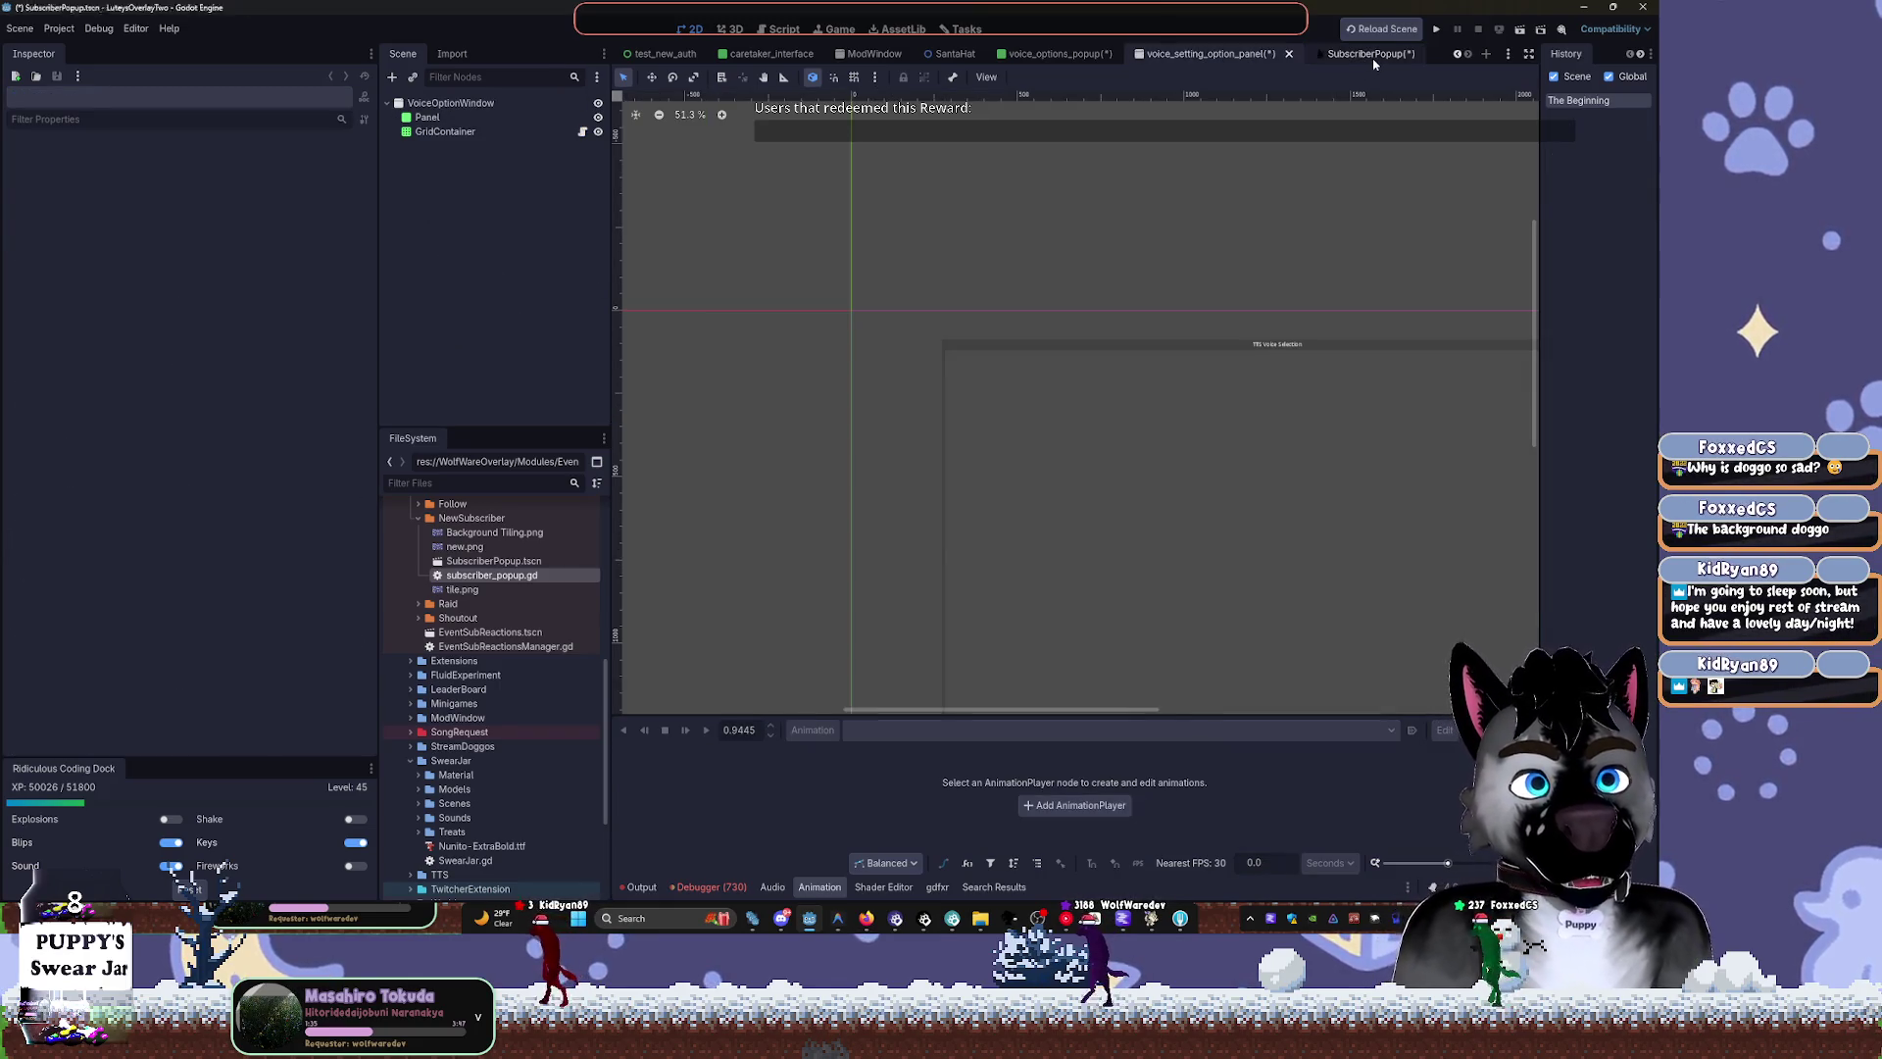
# Answer the save prompts to close the SubscriberPopup and voice_setting_option_panel scenes
pyautogui.click(980, 501)
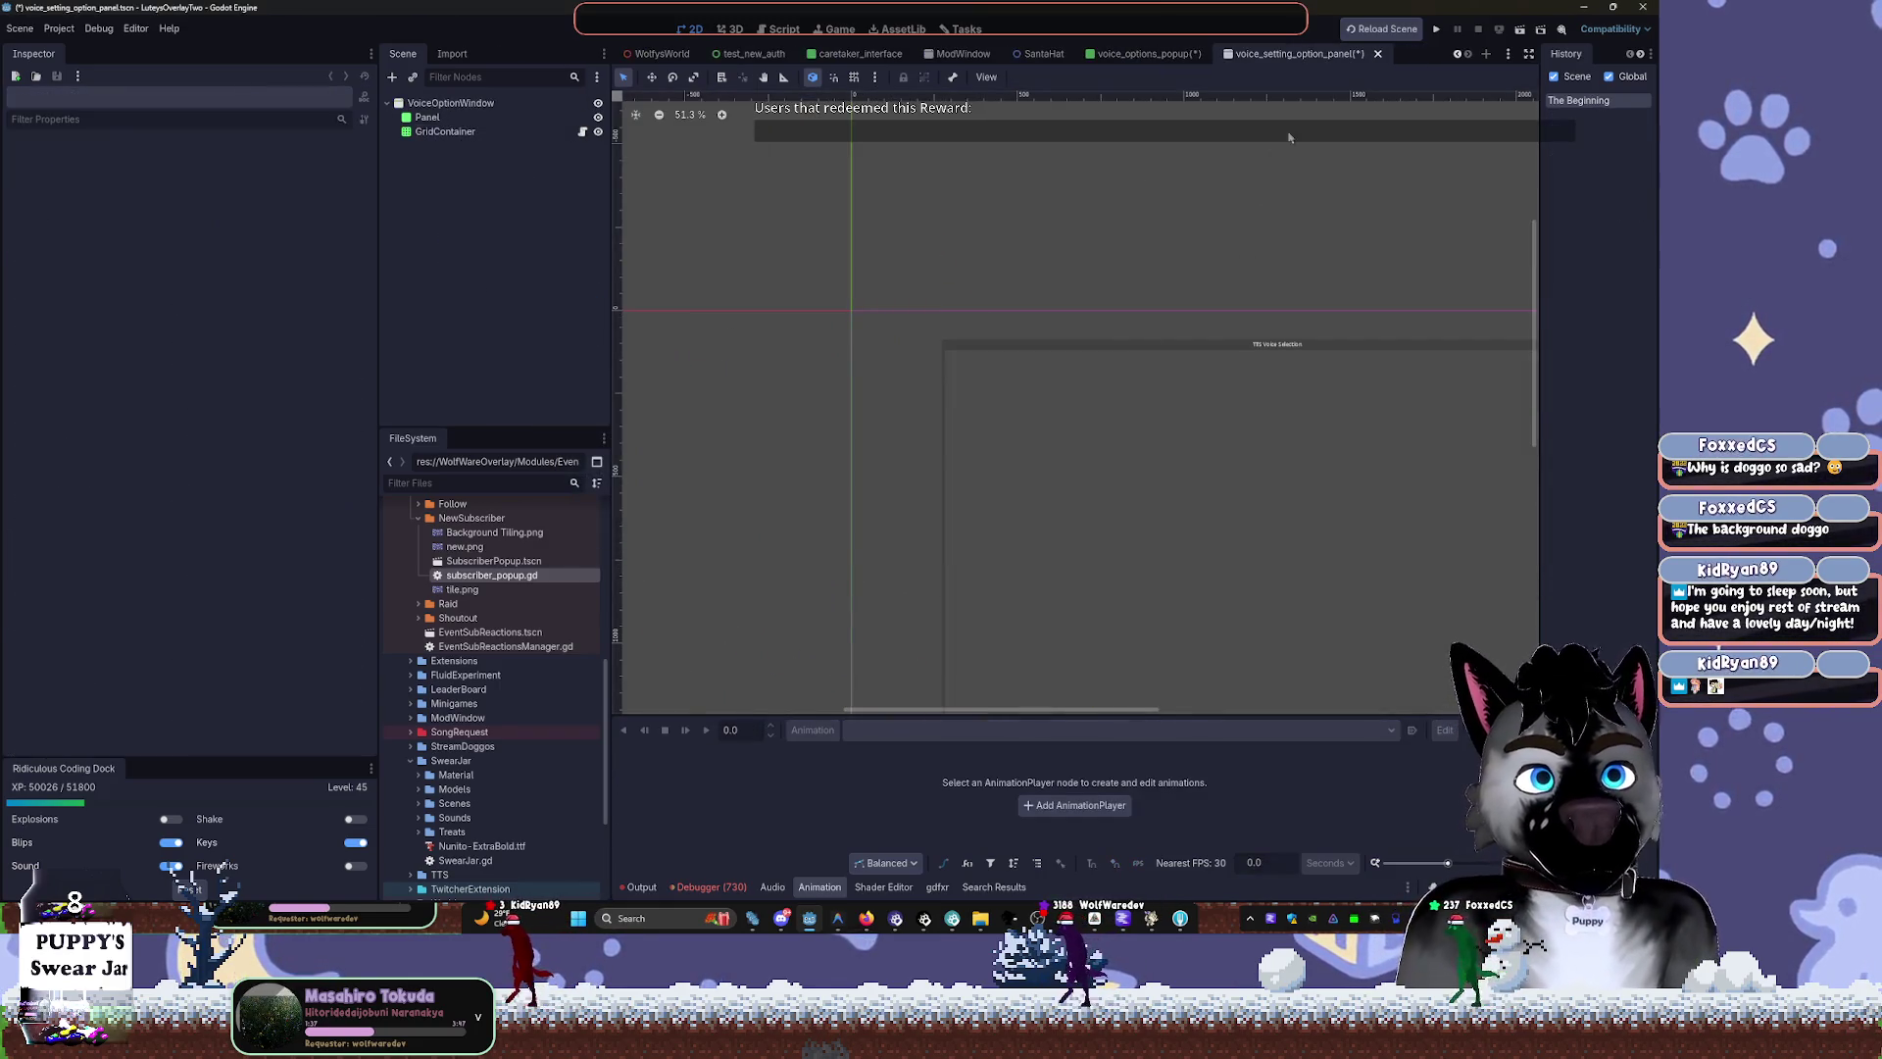
pyautogui.click(1374, 56)
pyautogui.click(980, 501)
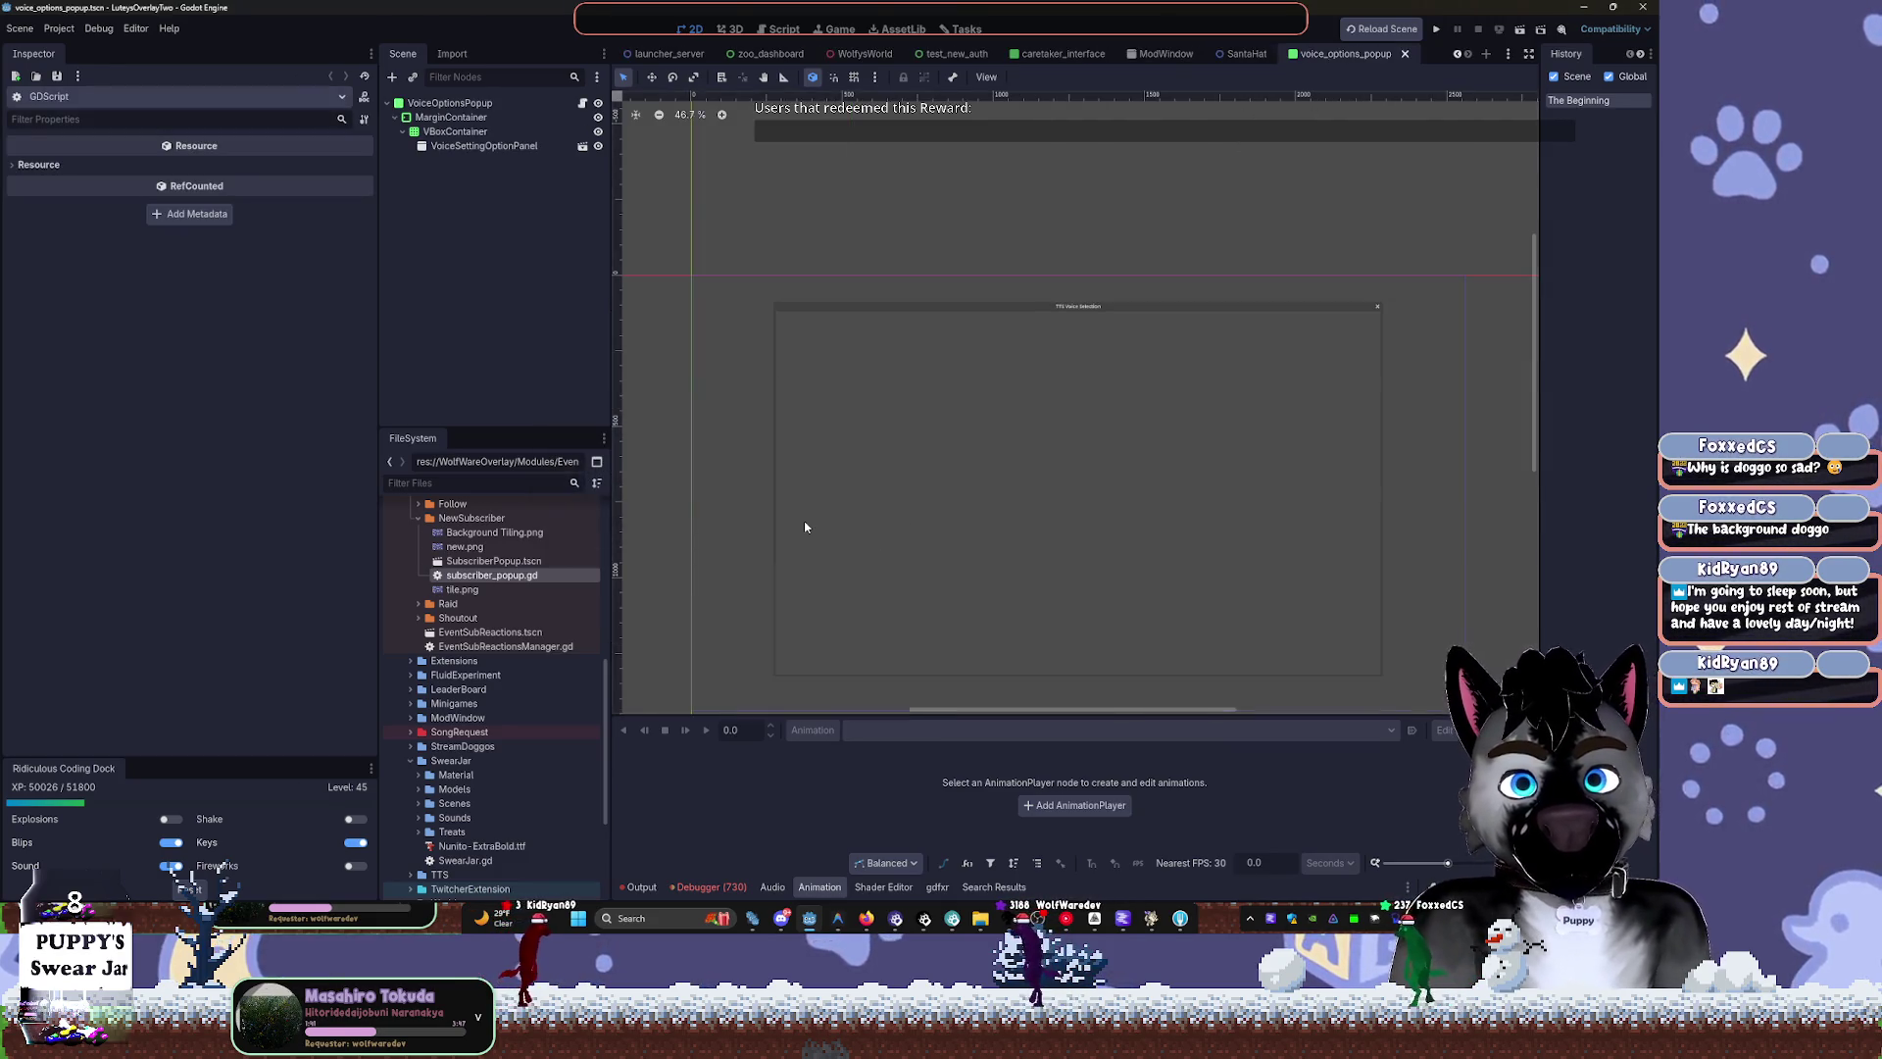
# Browse the SwearJar folders and open coin-drop-1.mp3 in the Audio Stream Importer
pyautogui.scroll(-4, 490, 677)
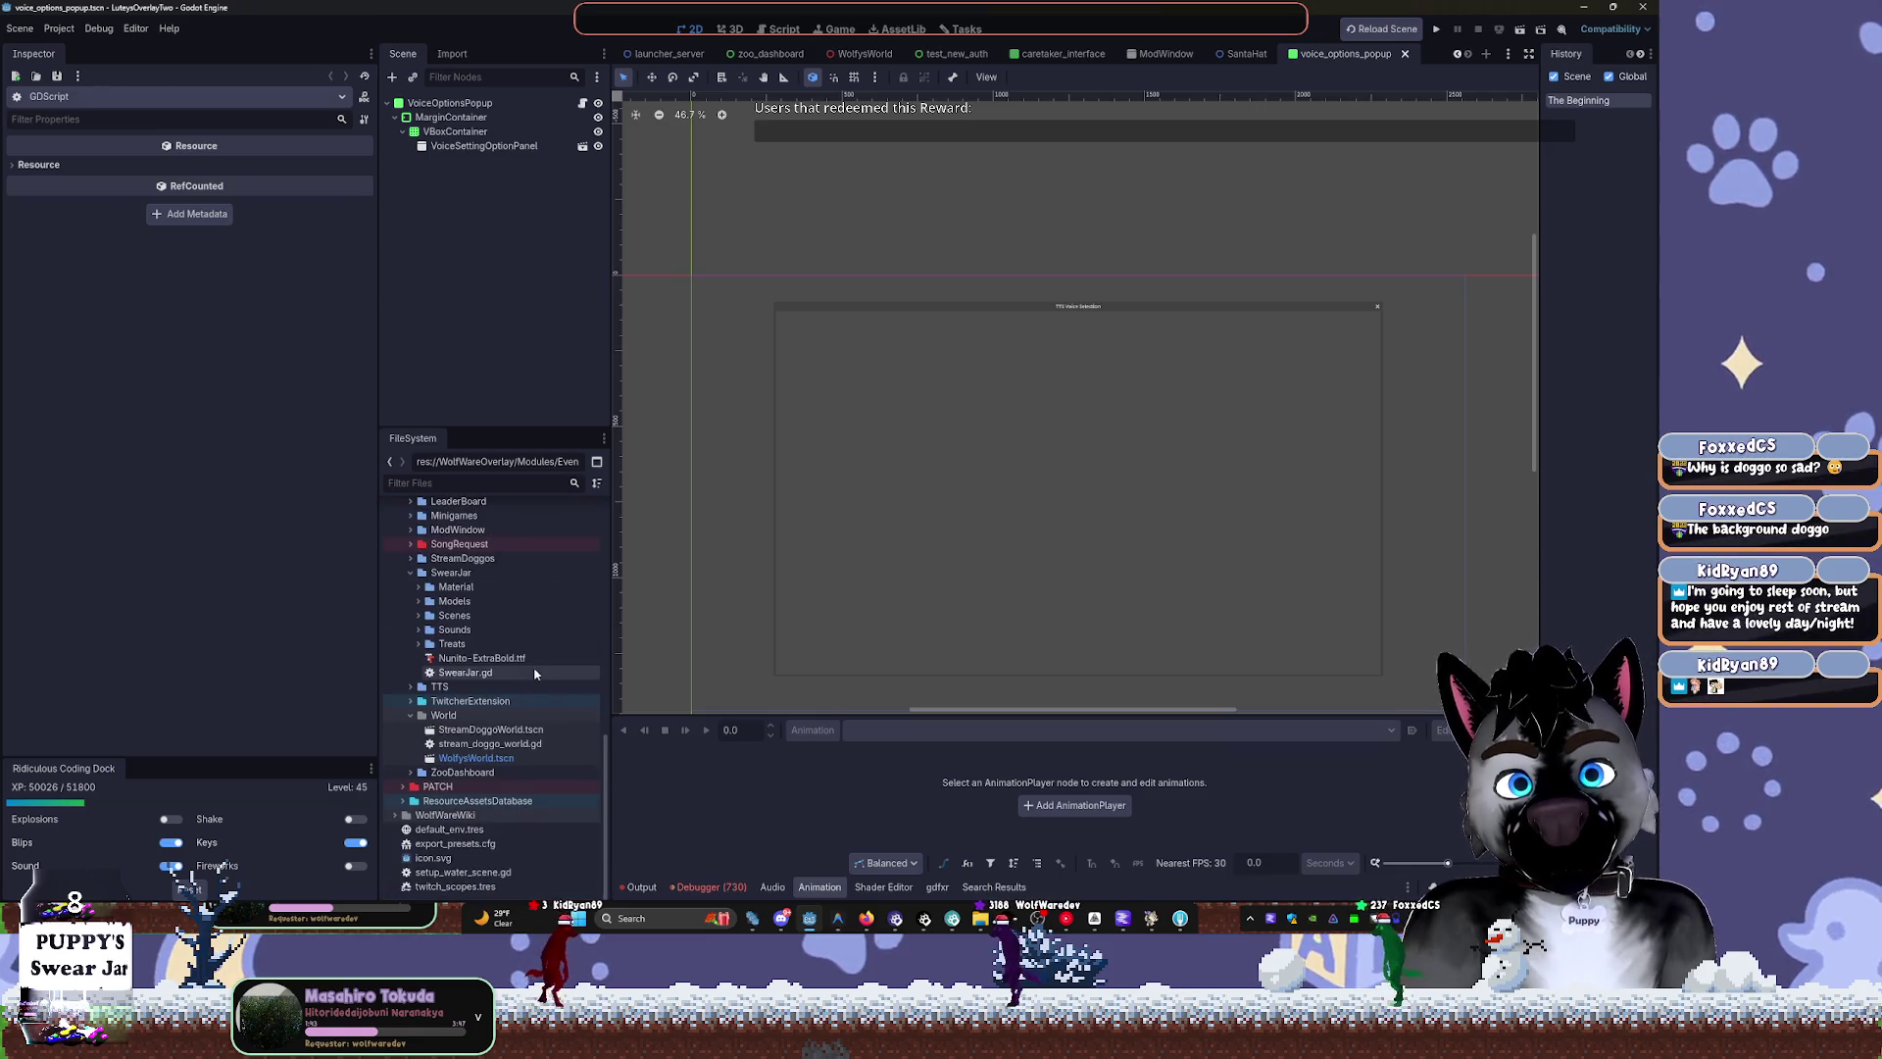
pyautogui.click(411, 717)
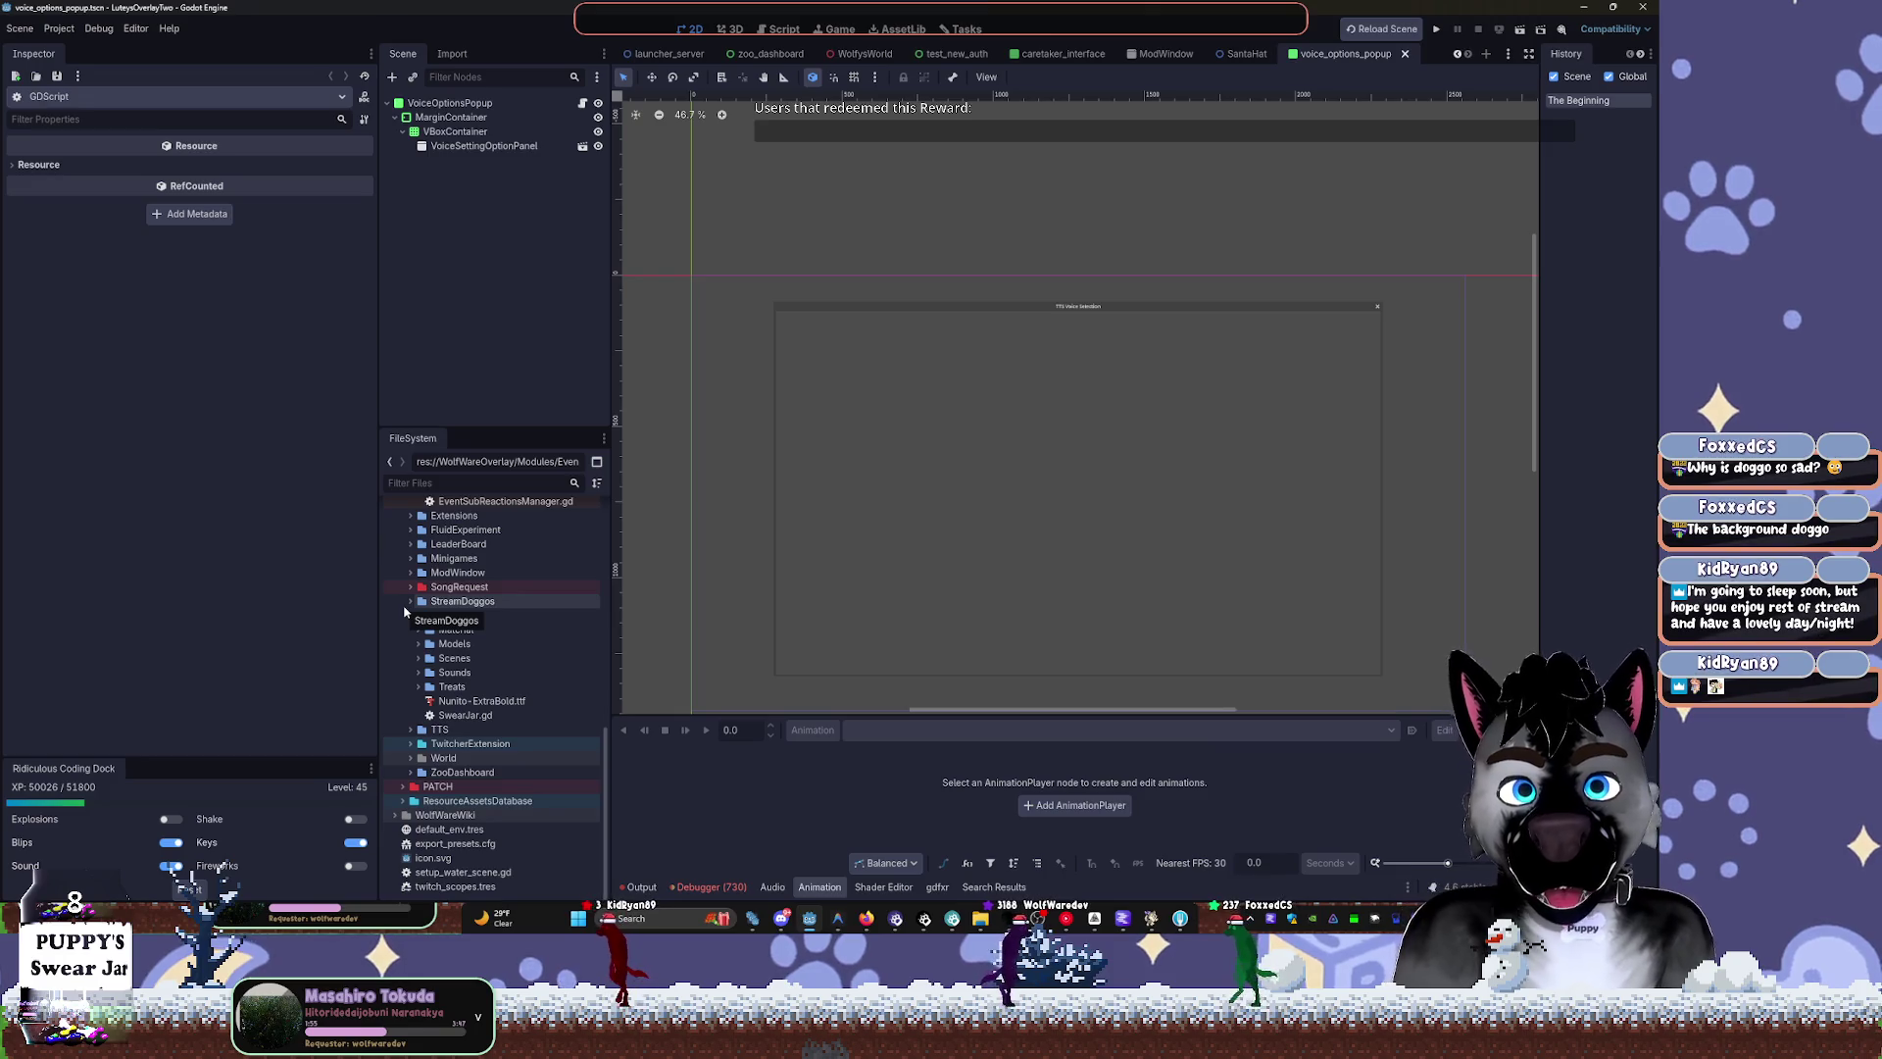
pyautogui.click(418, 674)
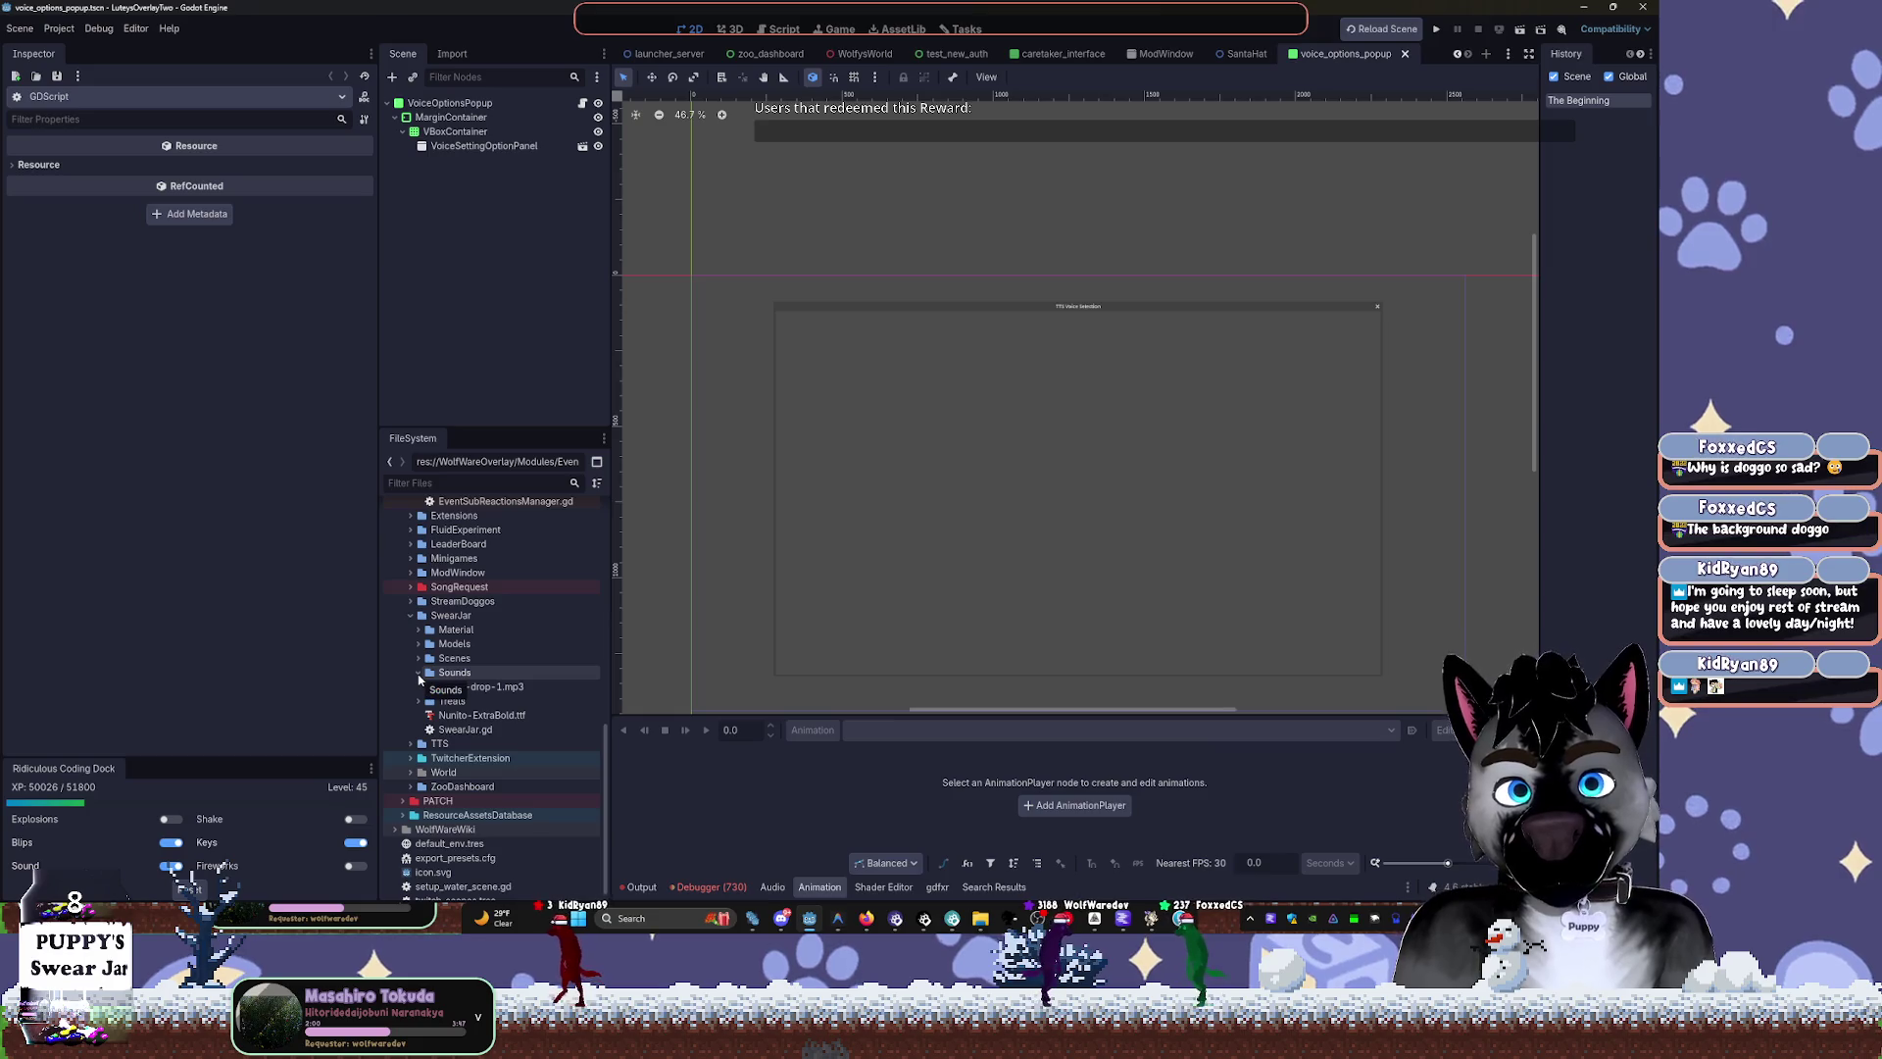
pyautogui.moveTo(481, 694)
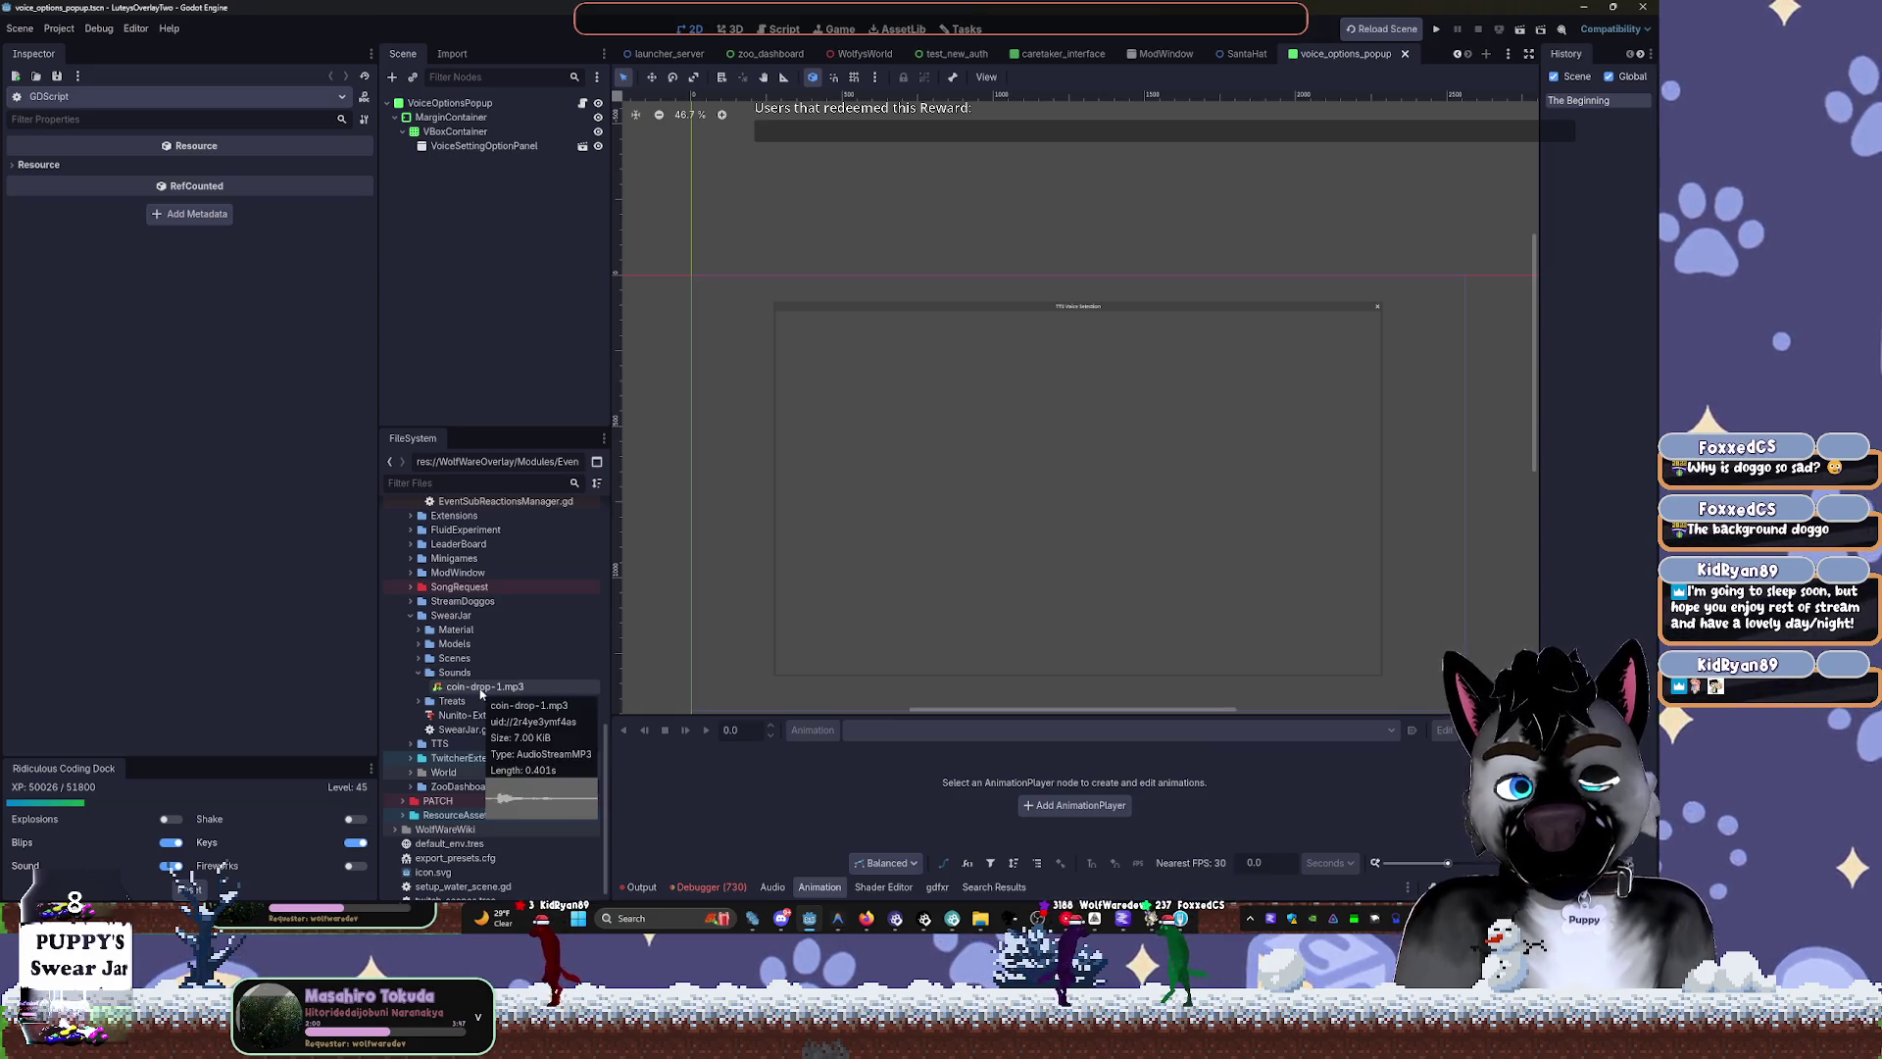
pyautogui.click(419, 658)
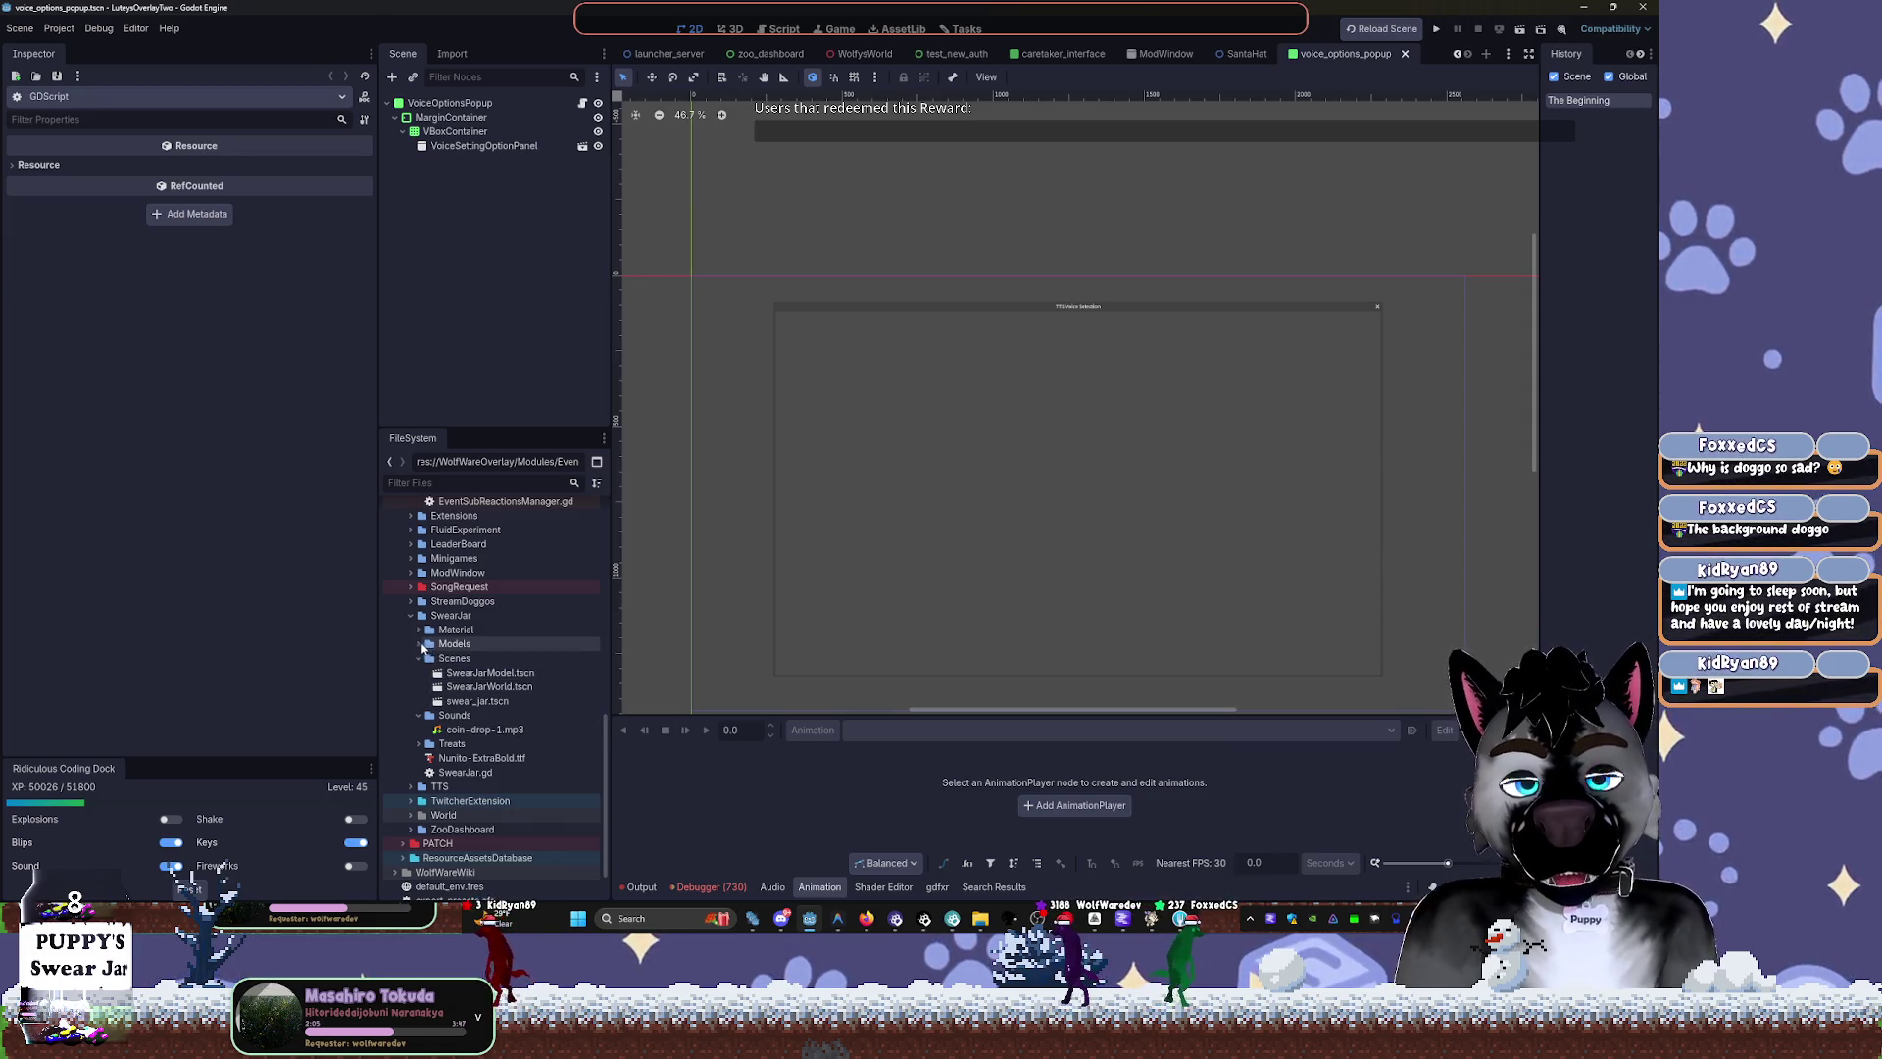
pyautogui.click(417, 644)
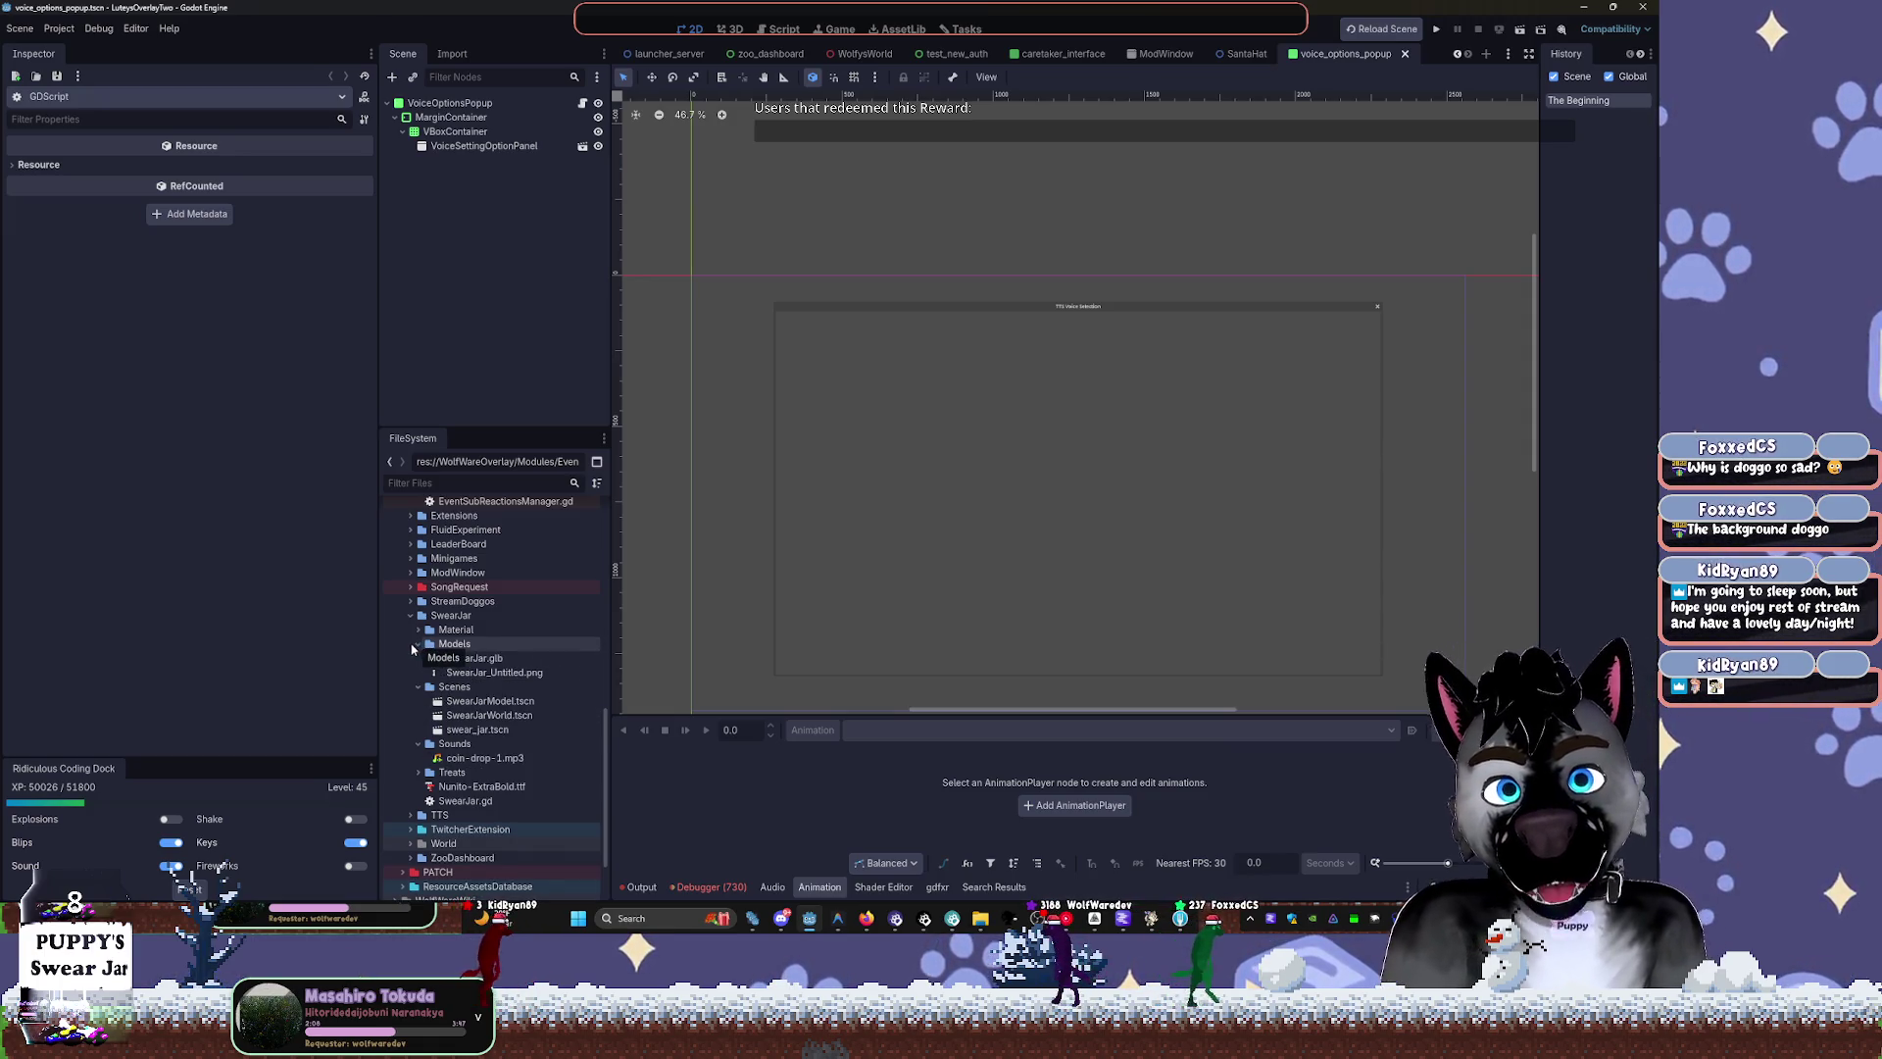
pyautogui.click(416, 631)
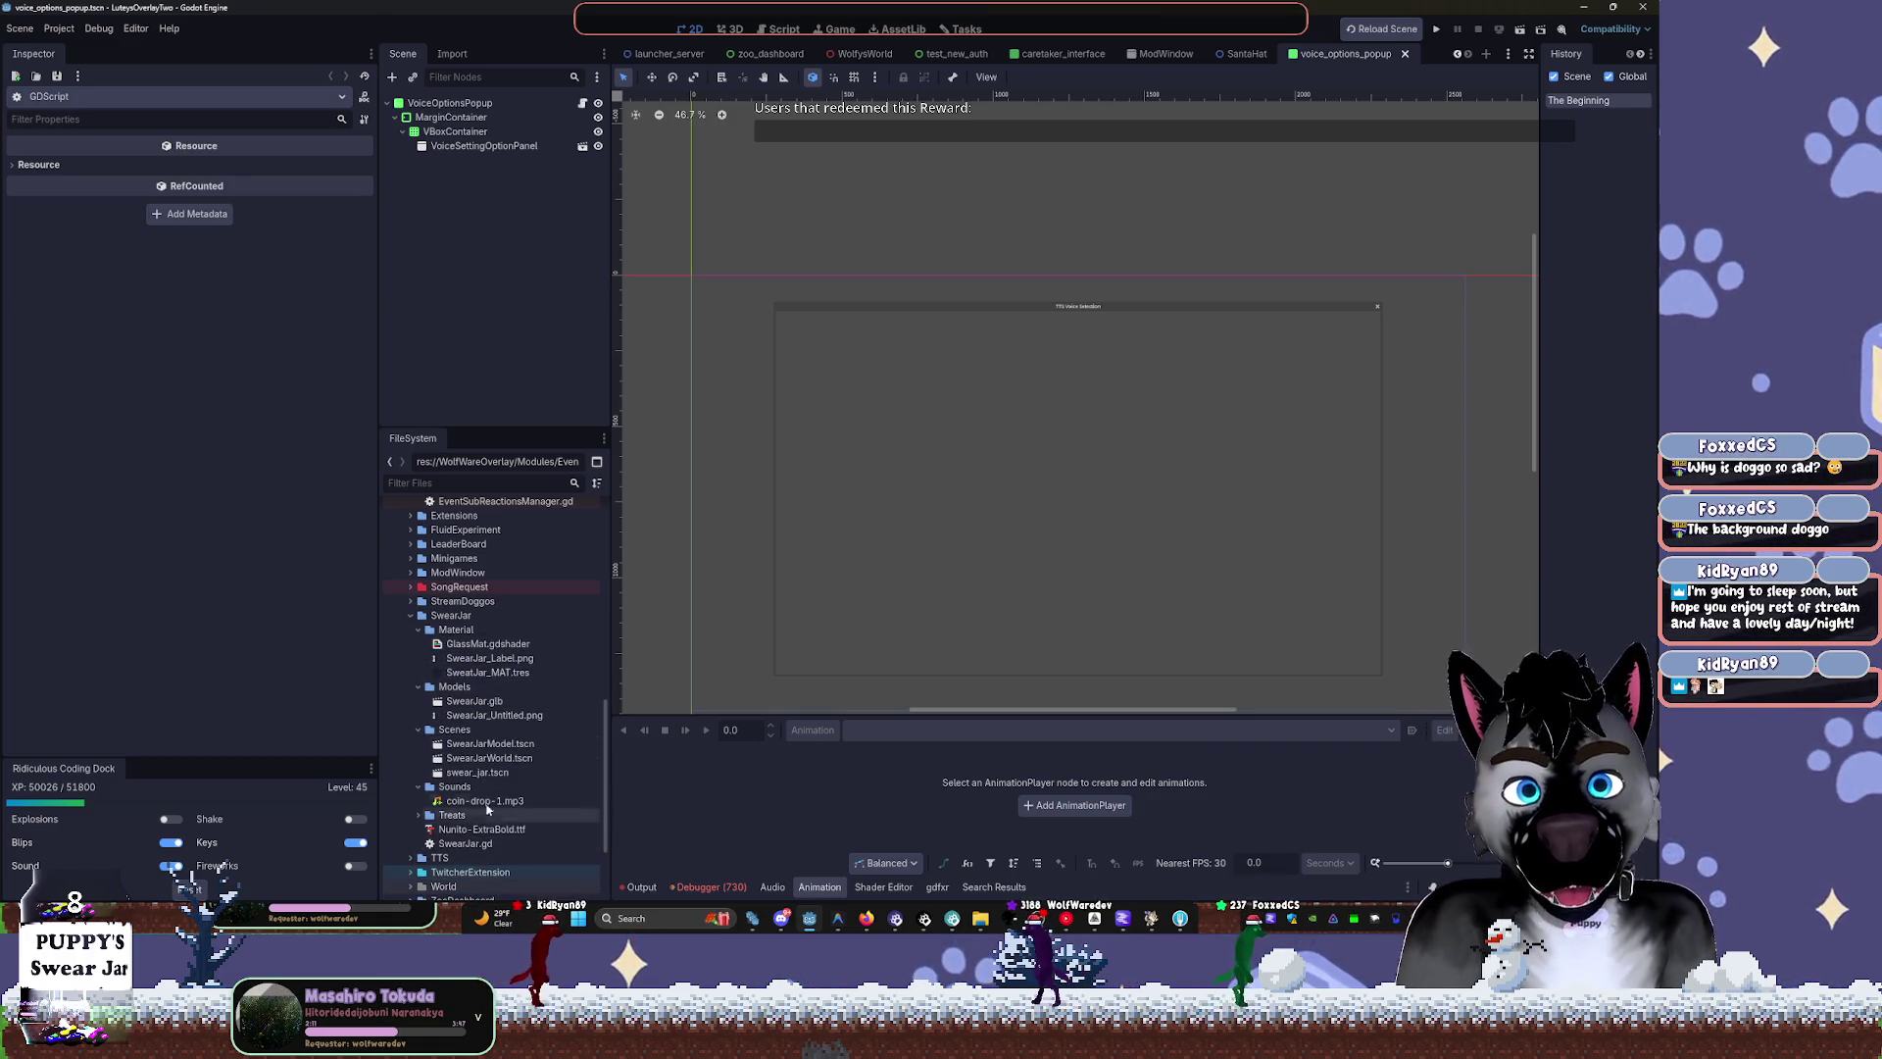
pyautogui.click(419, 631)
pyautogui.click(418, 645)
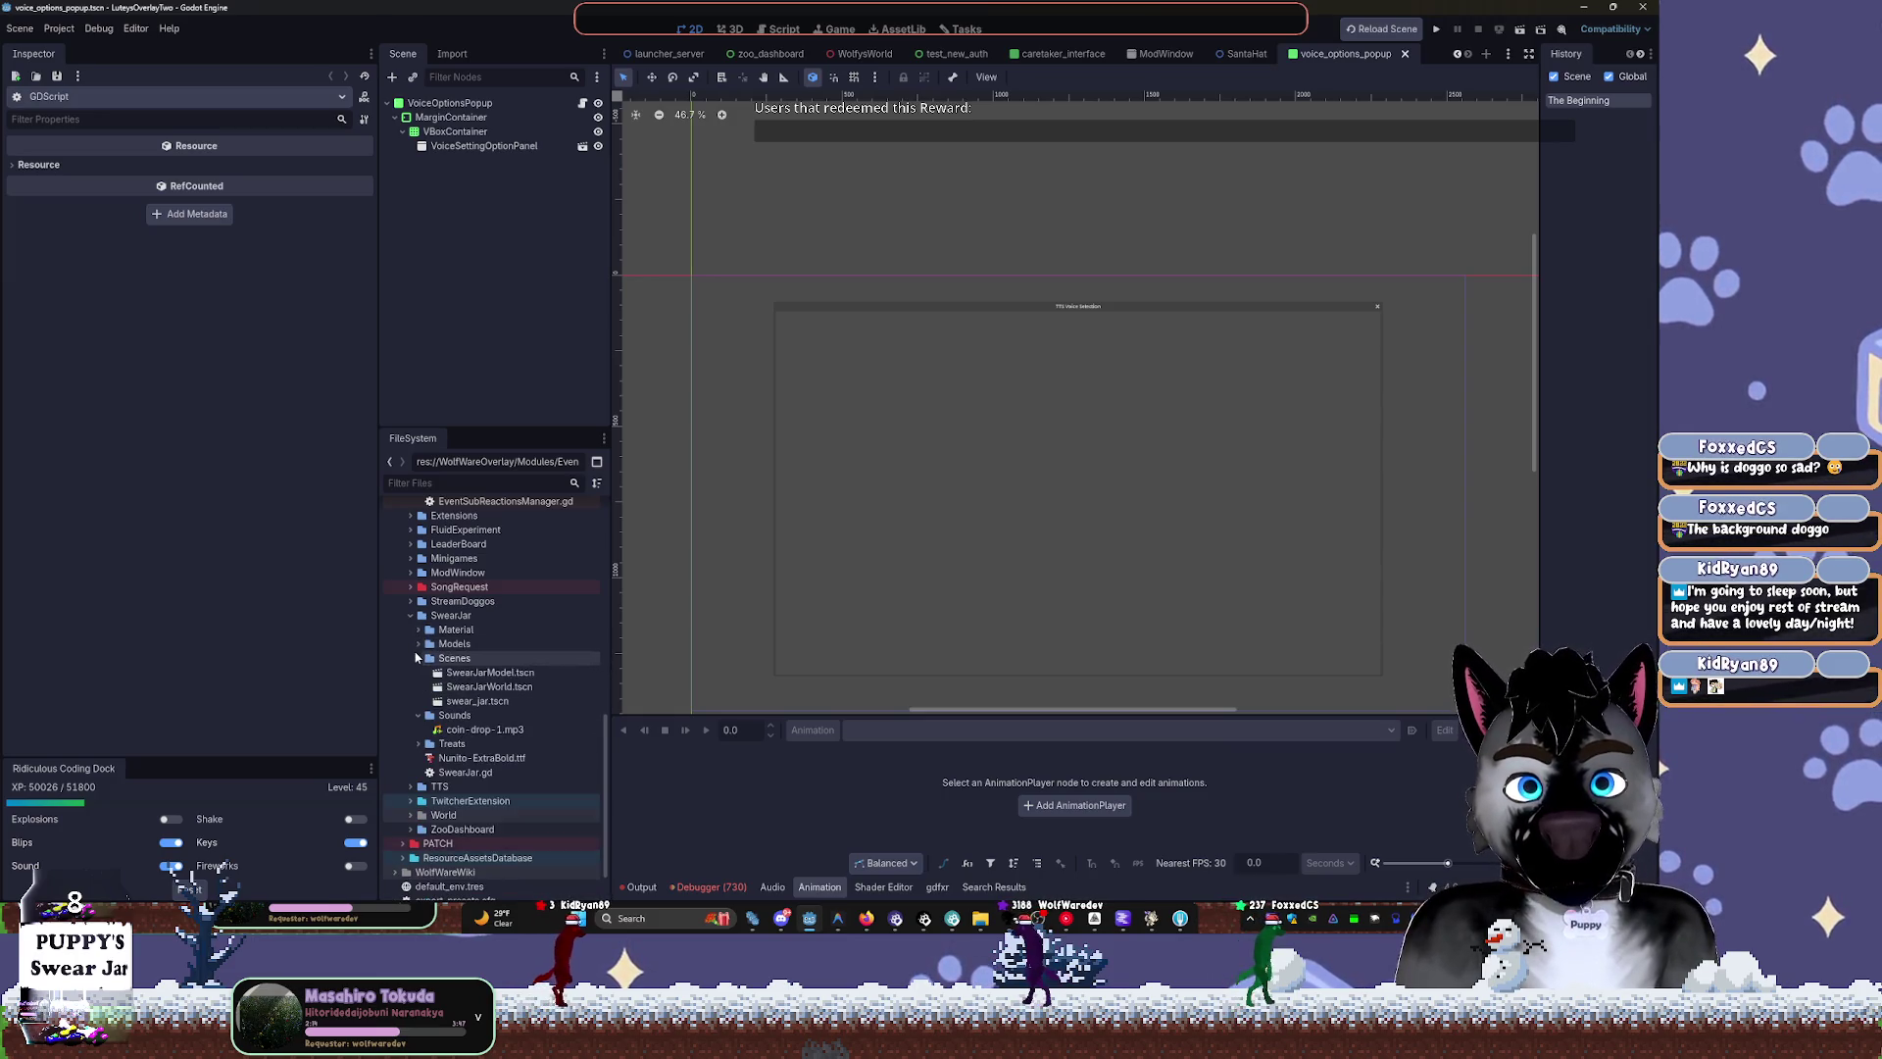
pyautogui.click(419, 658)
pyautogui.doubleClick(471, 687)
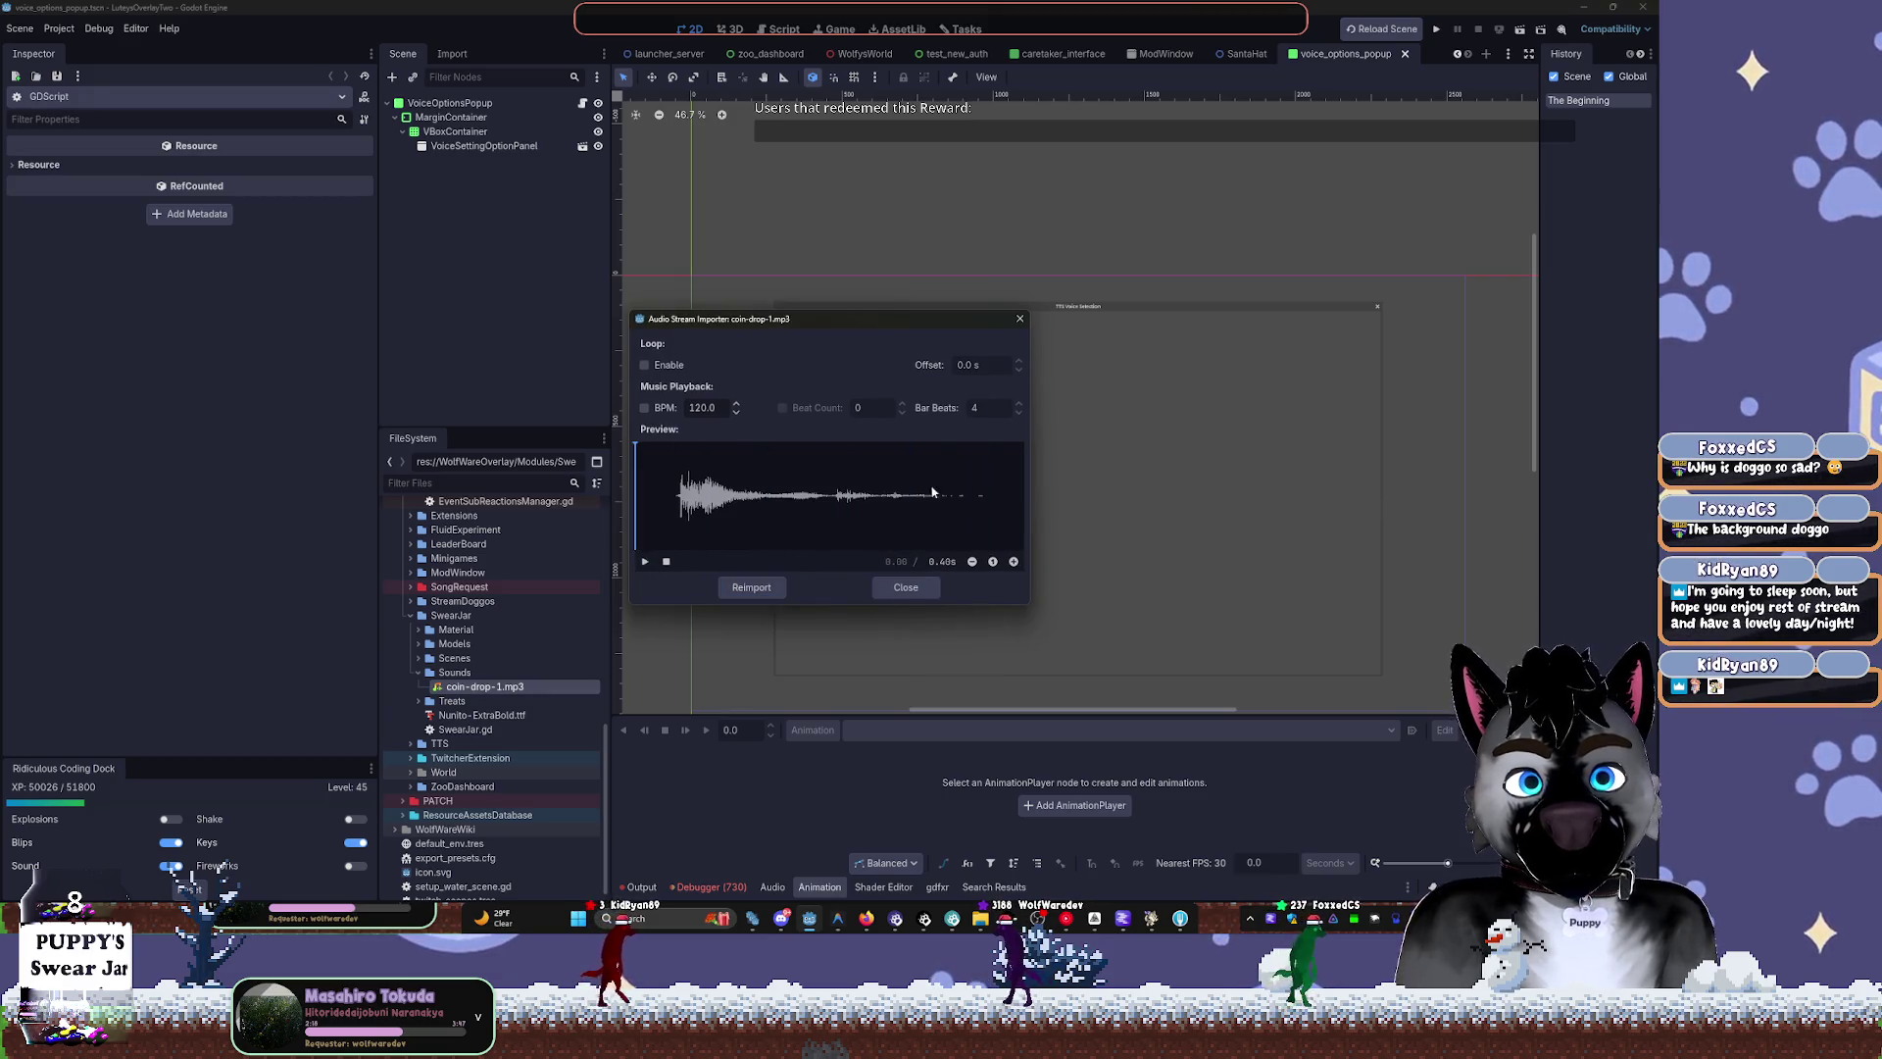
# Close the importer and rename coin-drop-1.mp3 to coin-drop.mp3, correcting a typo
pyautogui.click(1019, 318)
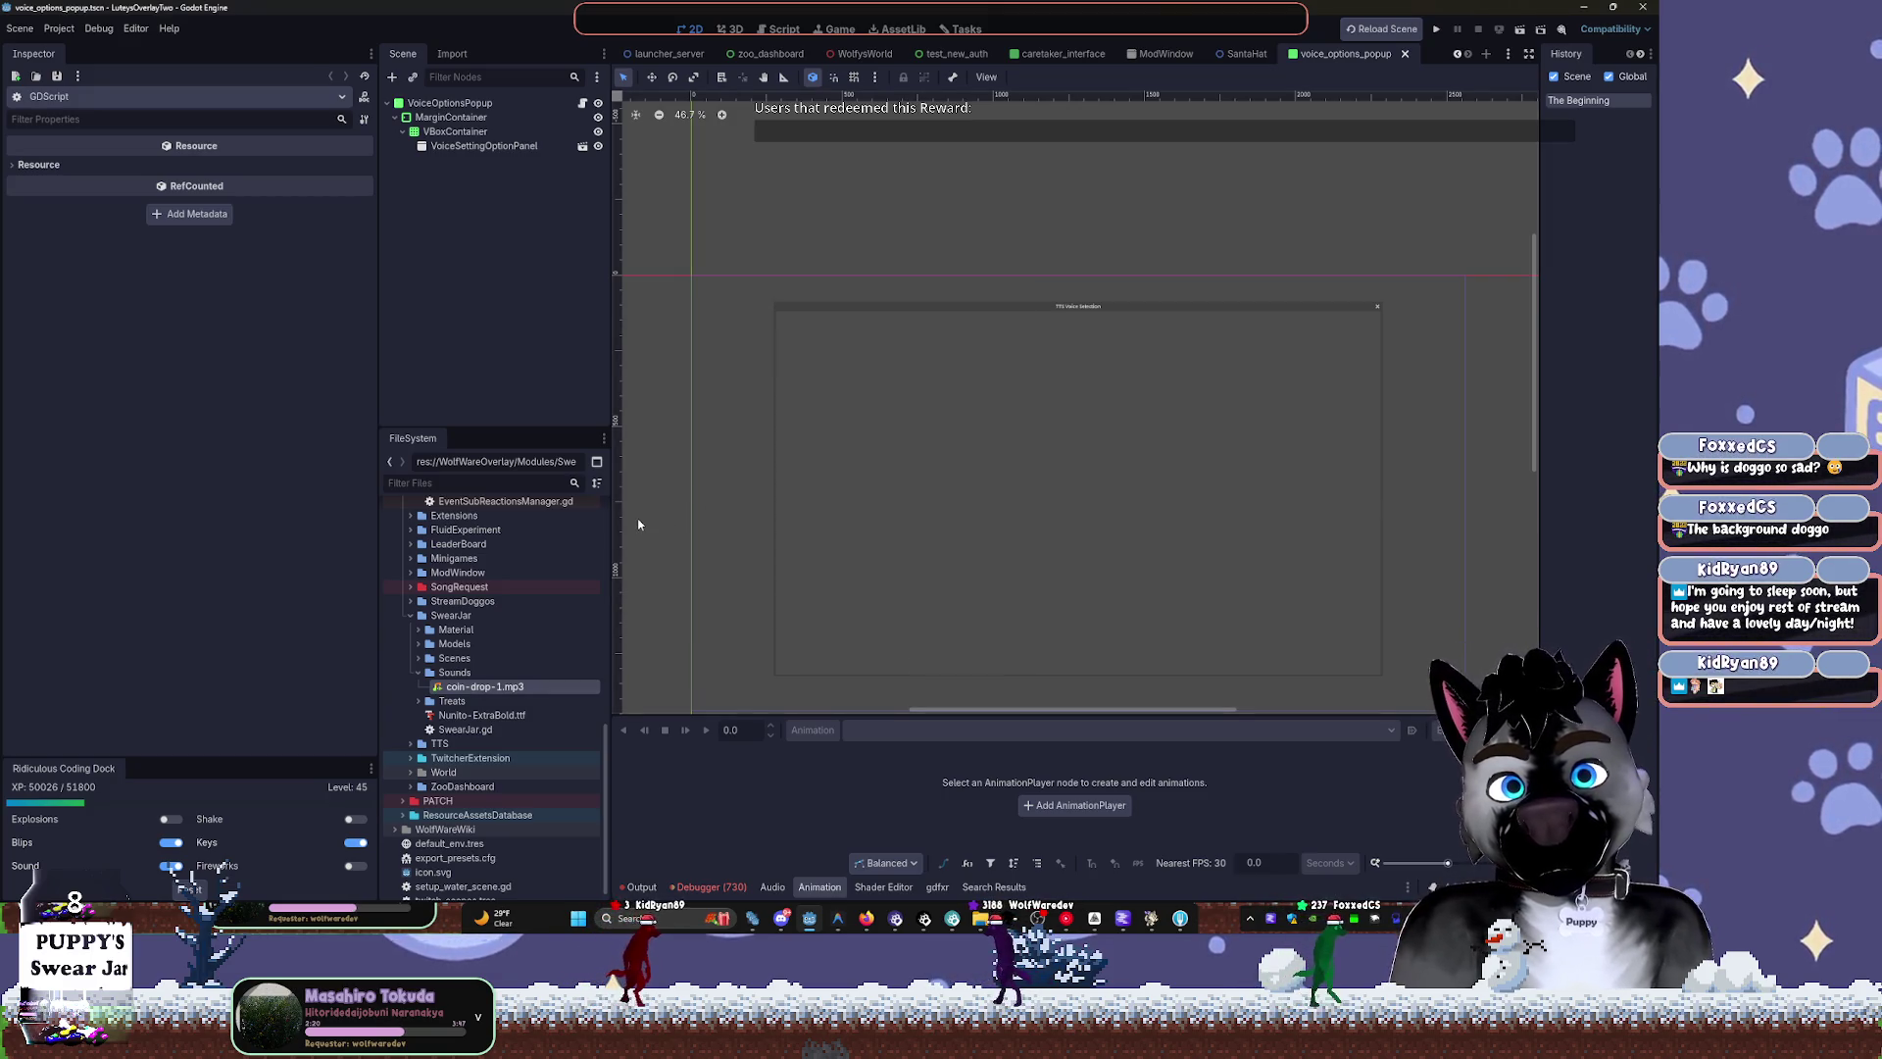
pyautogui.click(477, 683)
pyautogui.write('coin-drop-1.mp3')
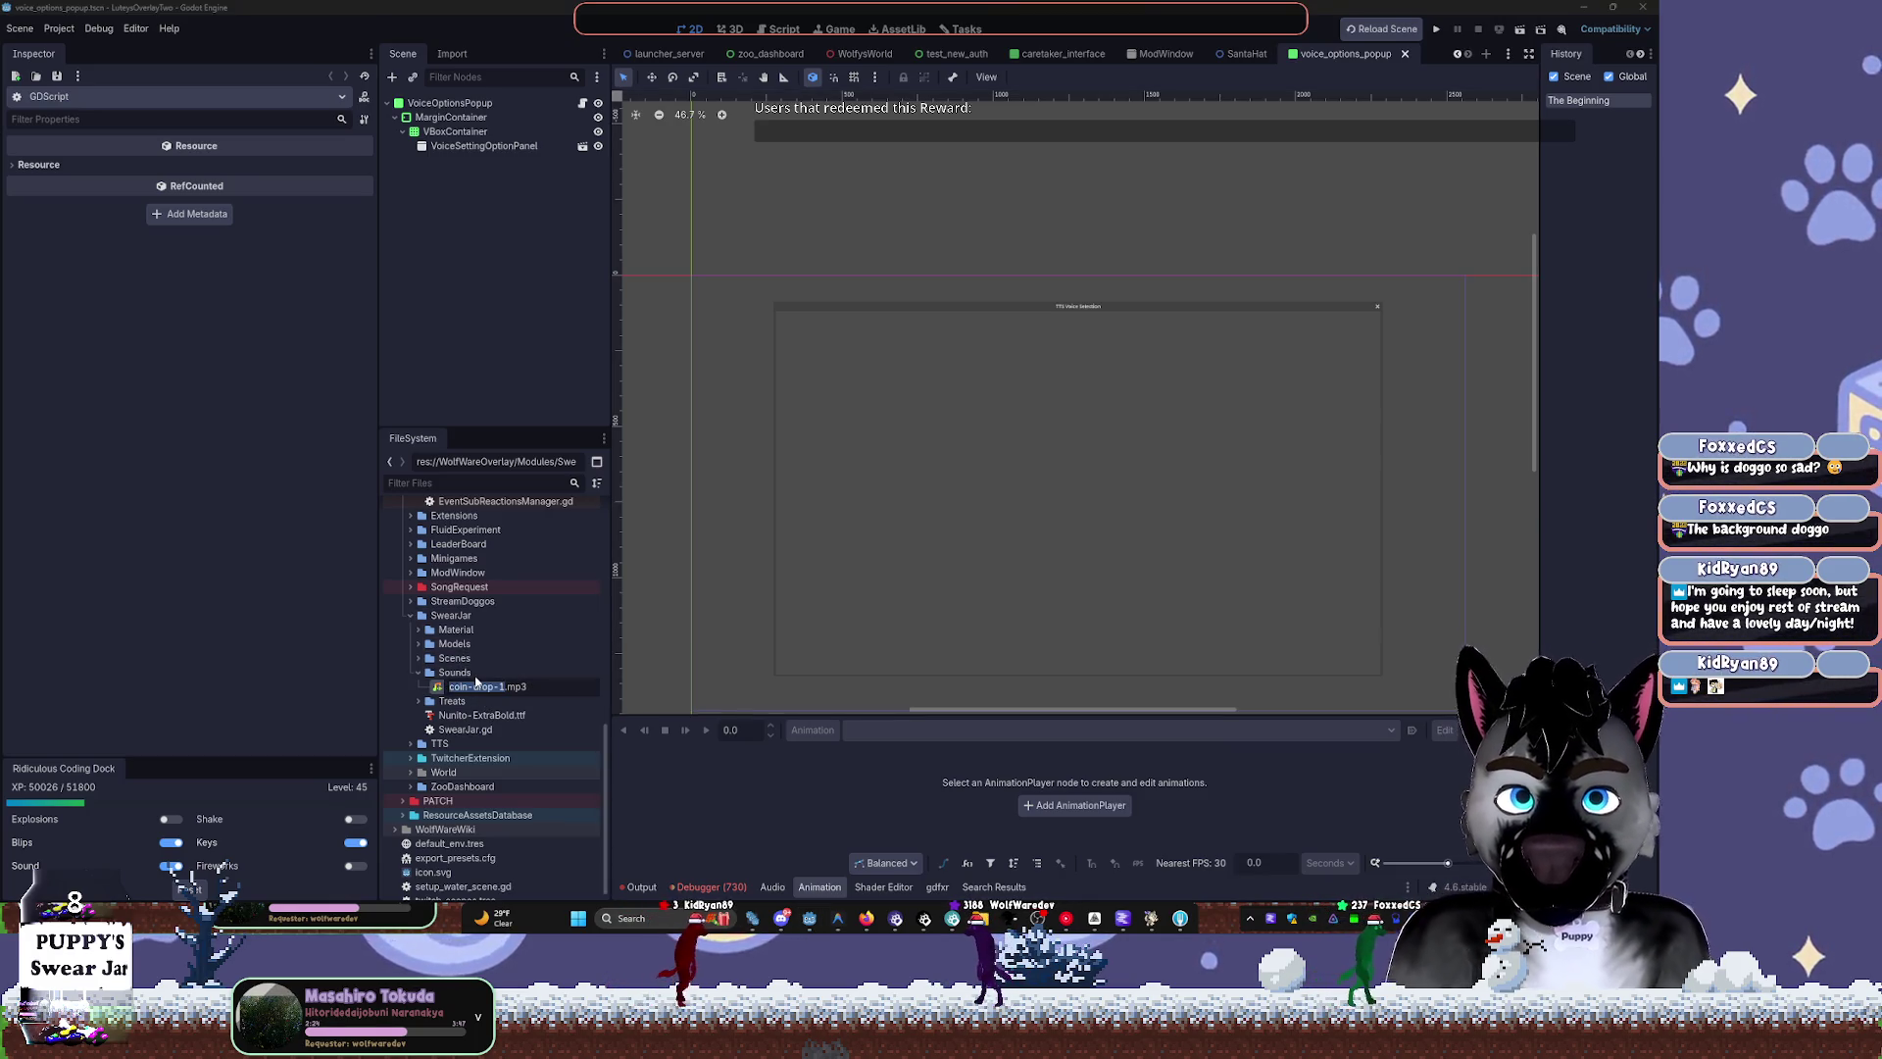
pyautogui.write('p')
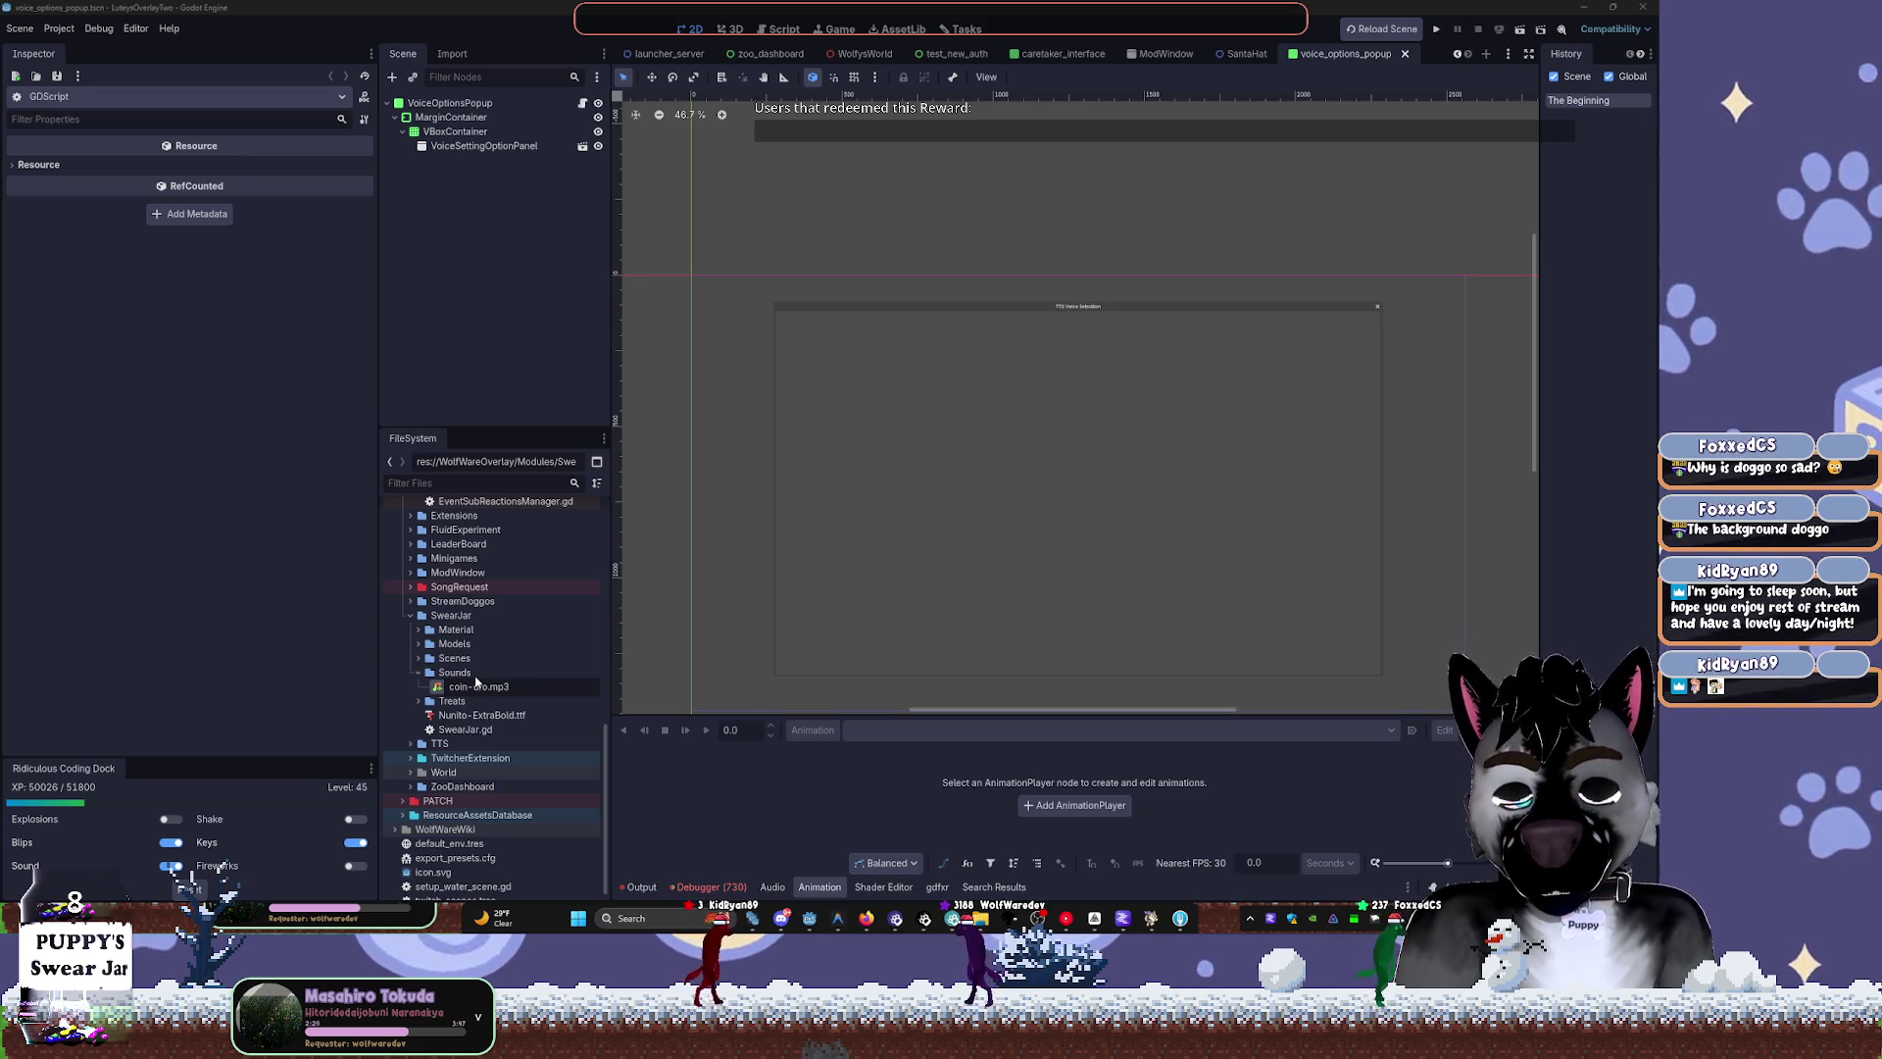
pyautogui.press('Return')
pyautogui.press('Return')
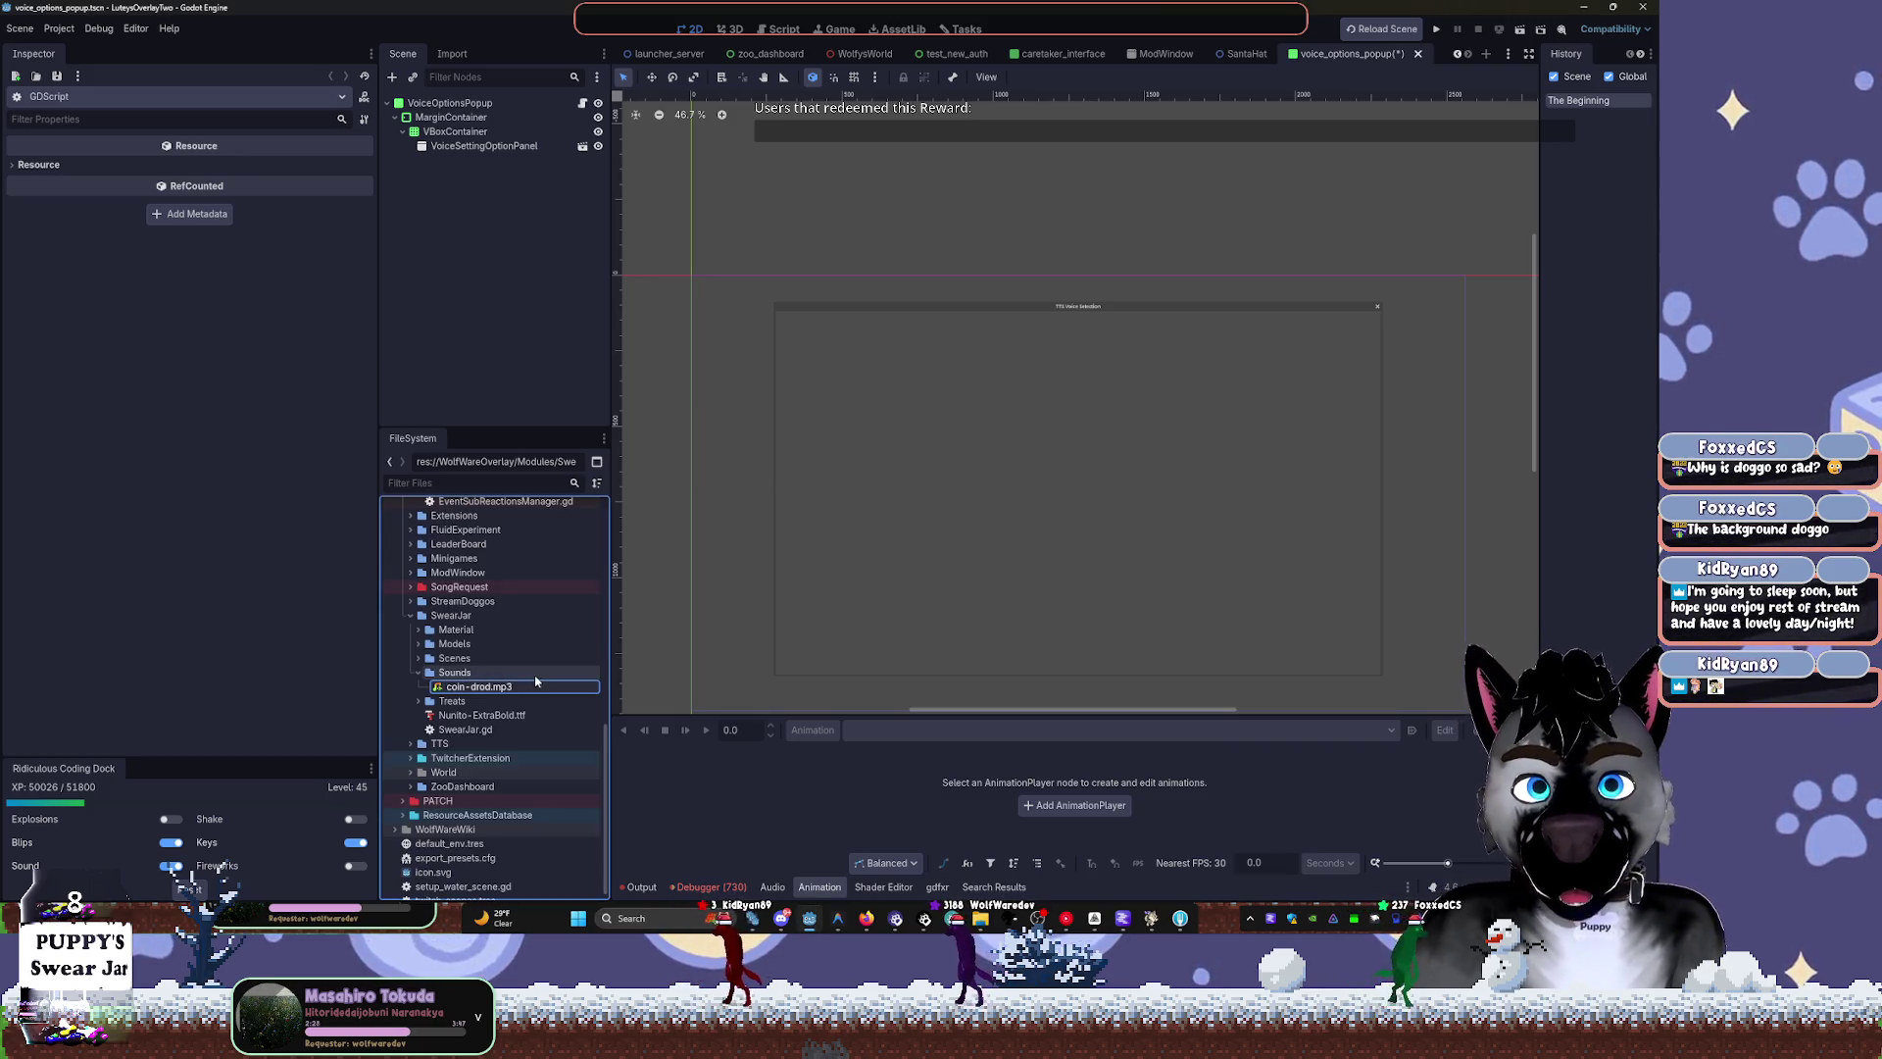
pyautogui.click(508, 690)
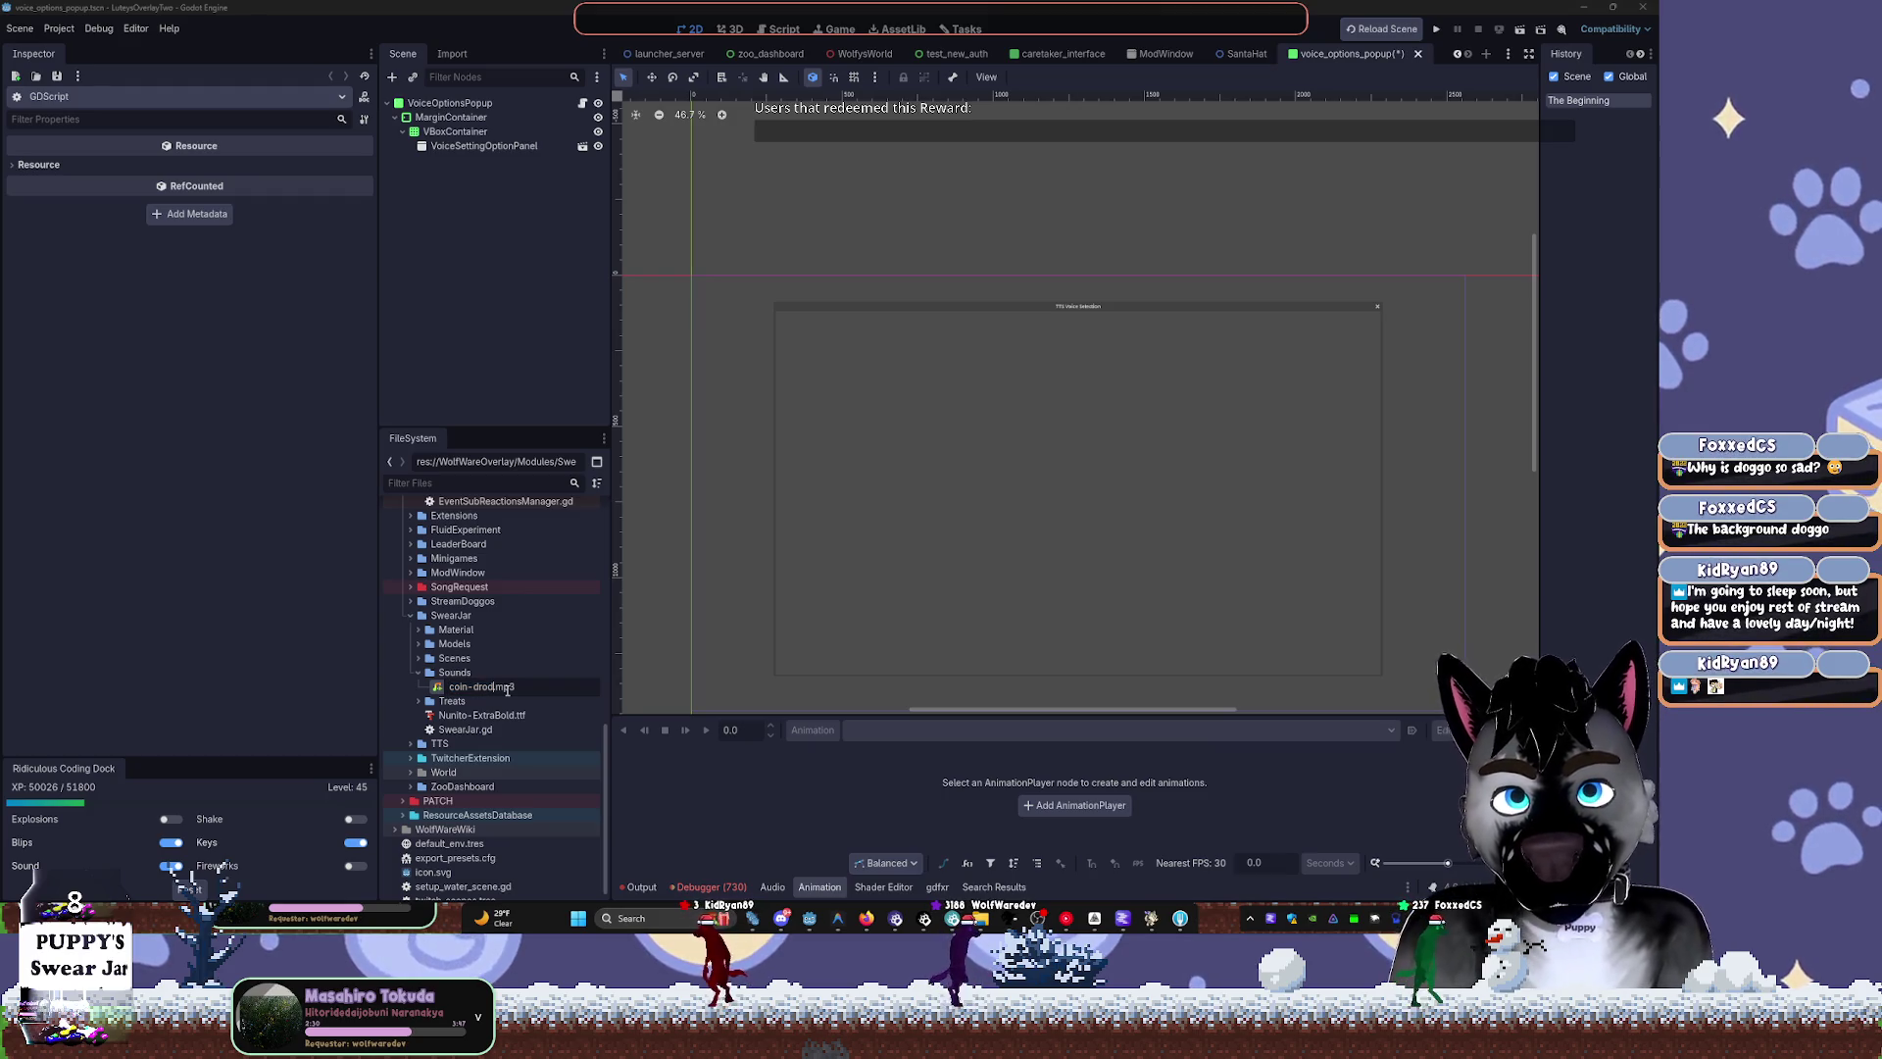
pyautogui.write('p')
pyautogui.press('Return')
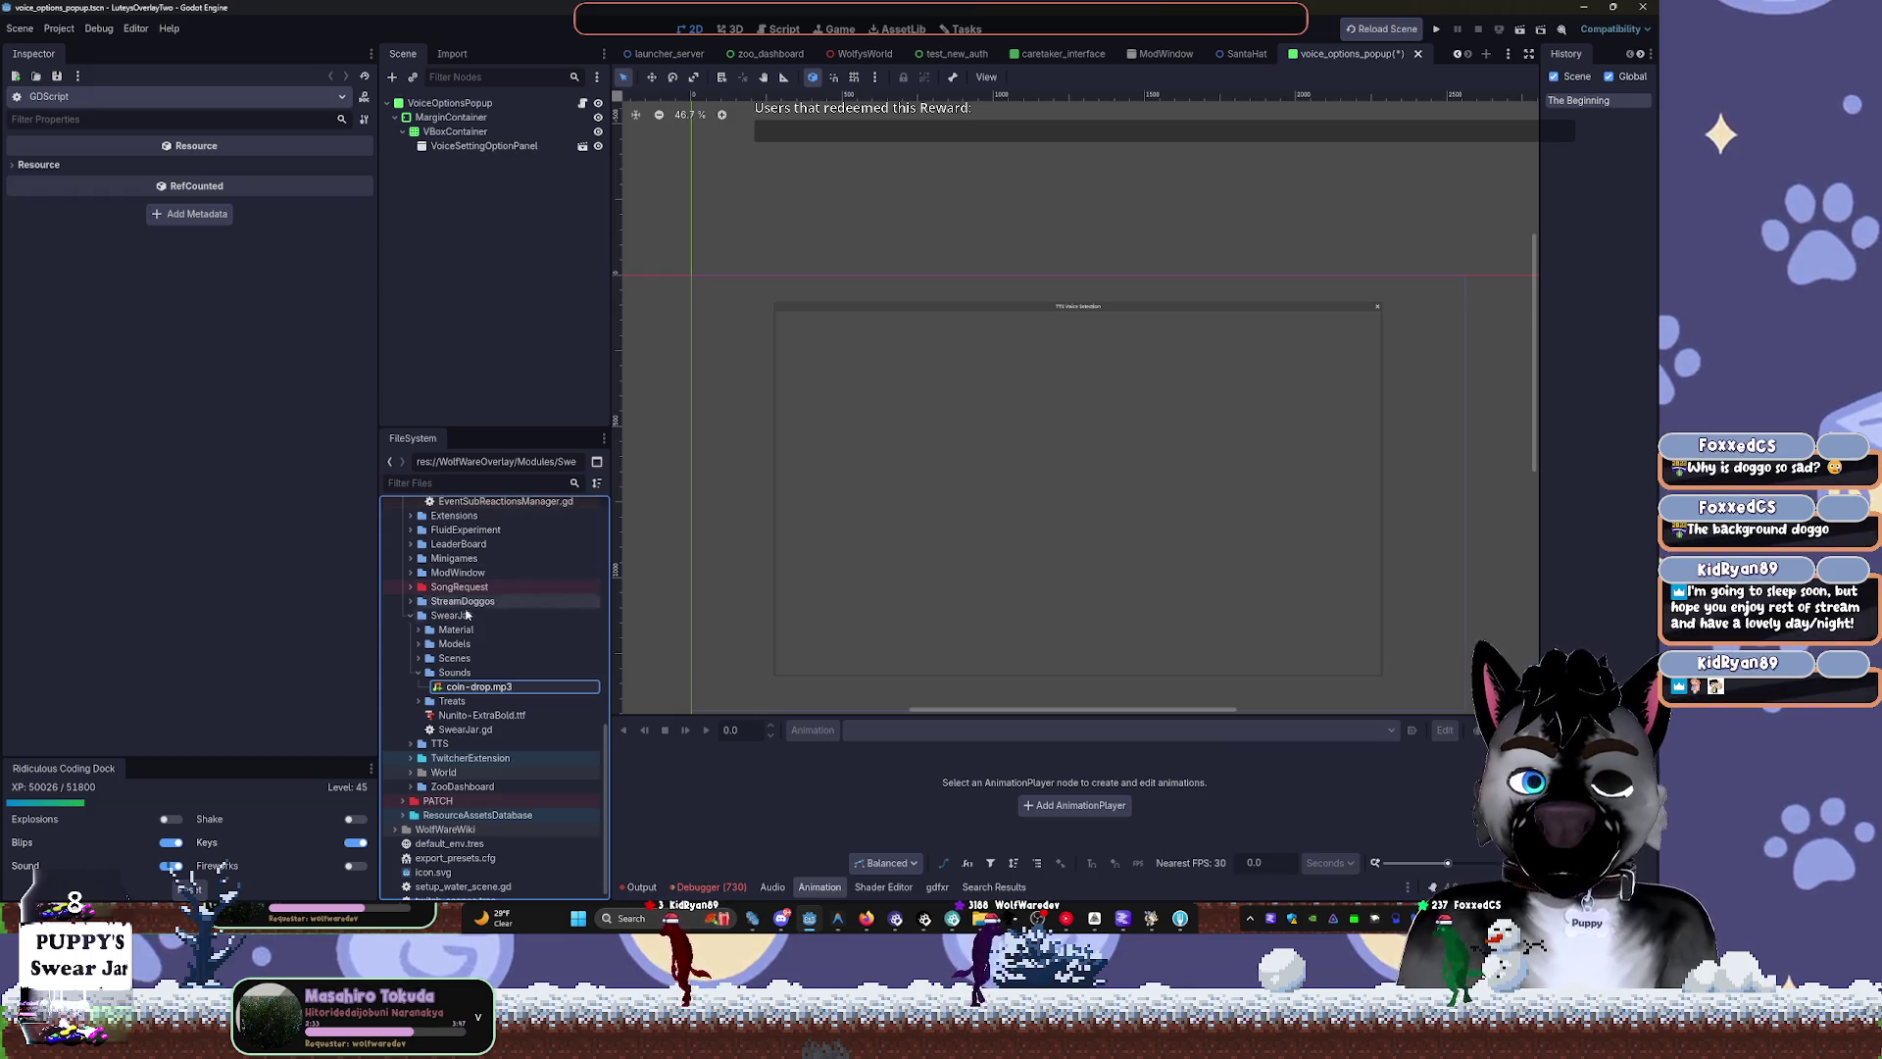
pyautogui.click(417, 659)
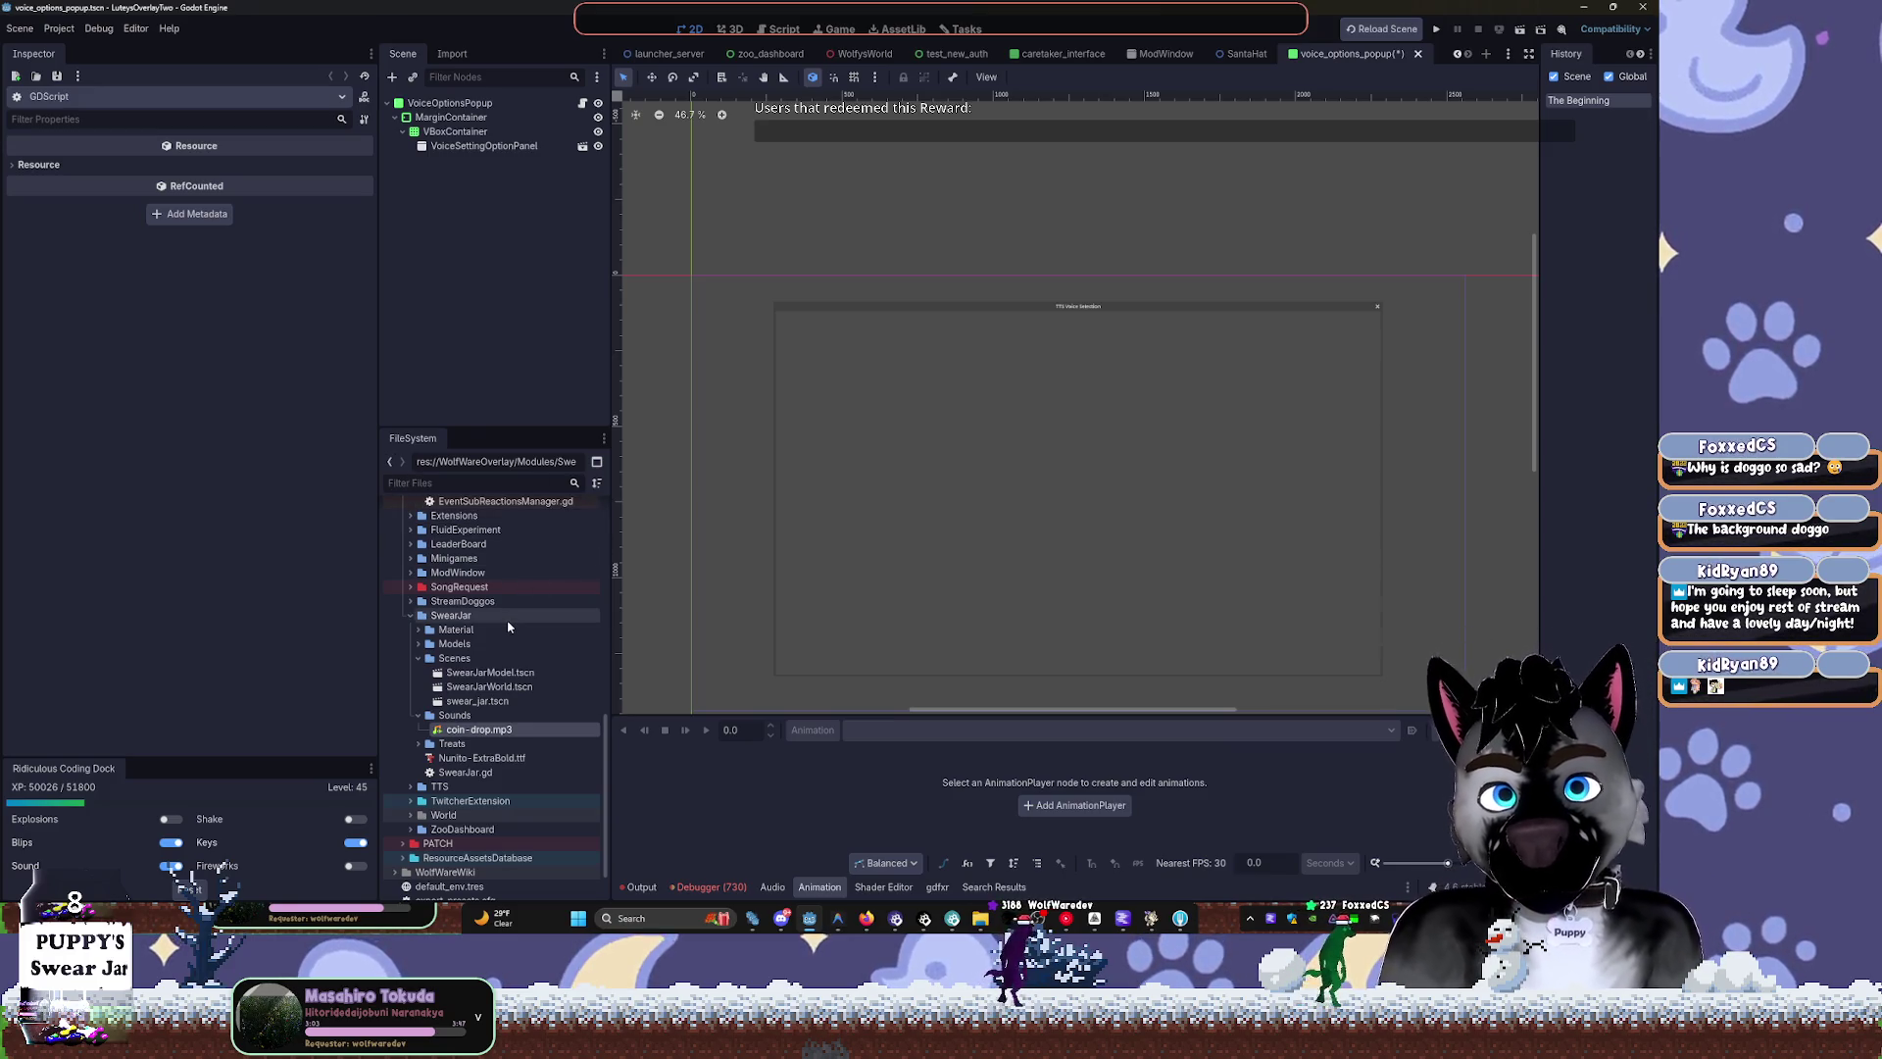
# Collapse Scenes and expand Models to reveal SwearJar.glb and SwearJar_Untitled.png
pyautogui.click(419, 658)
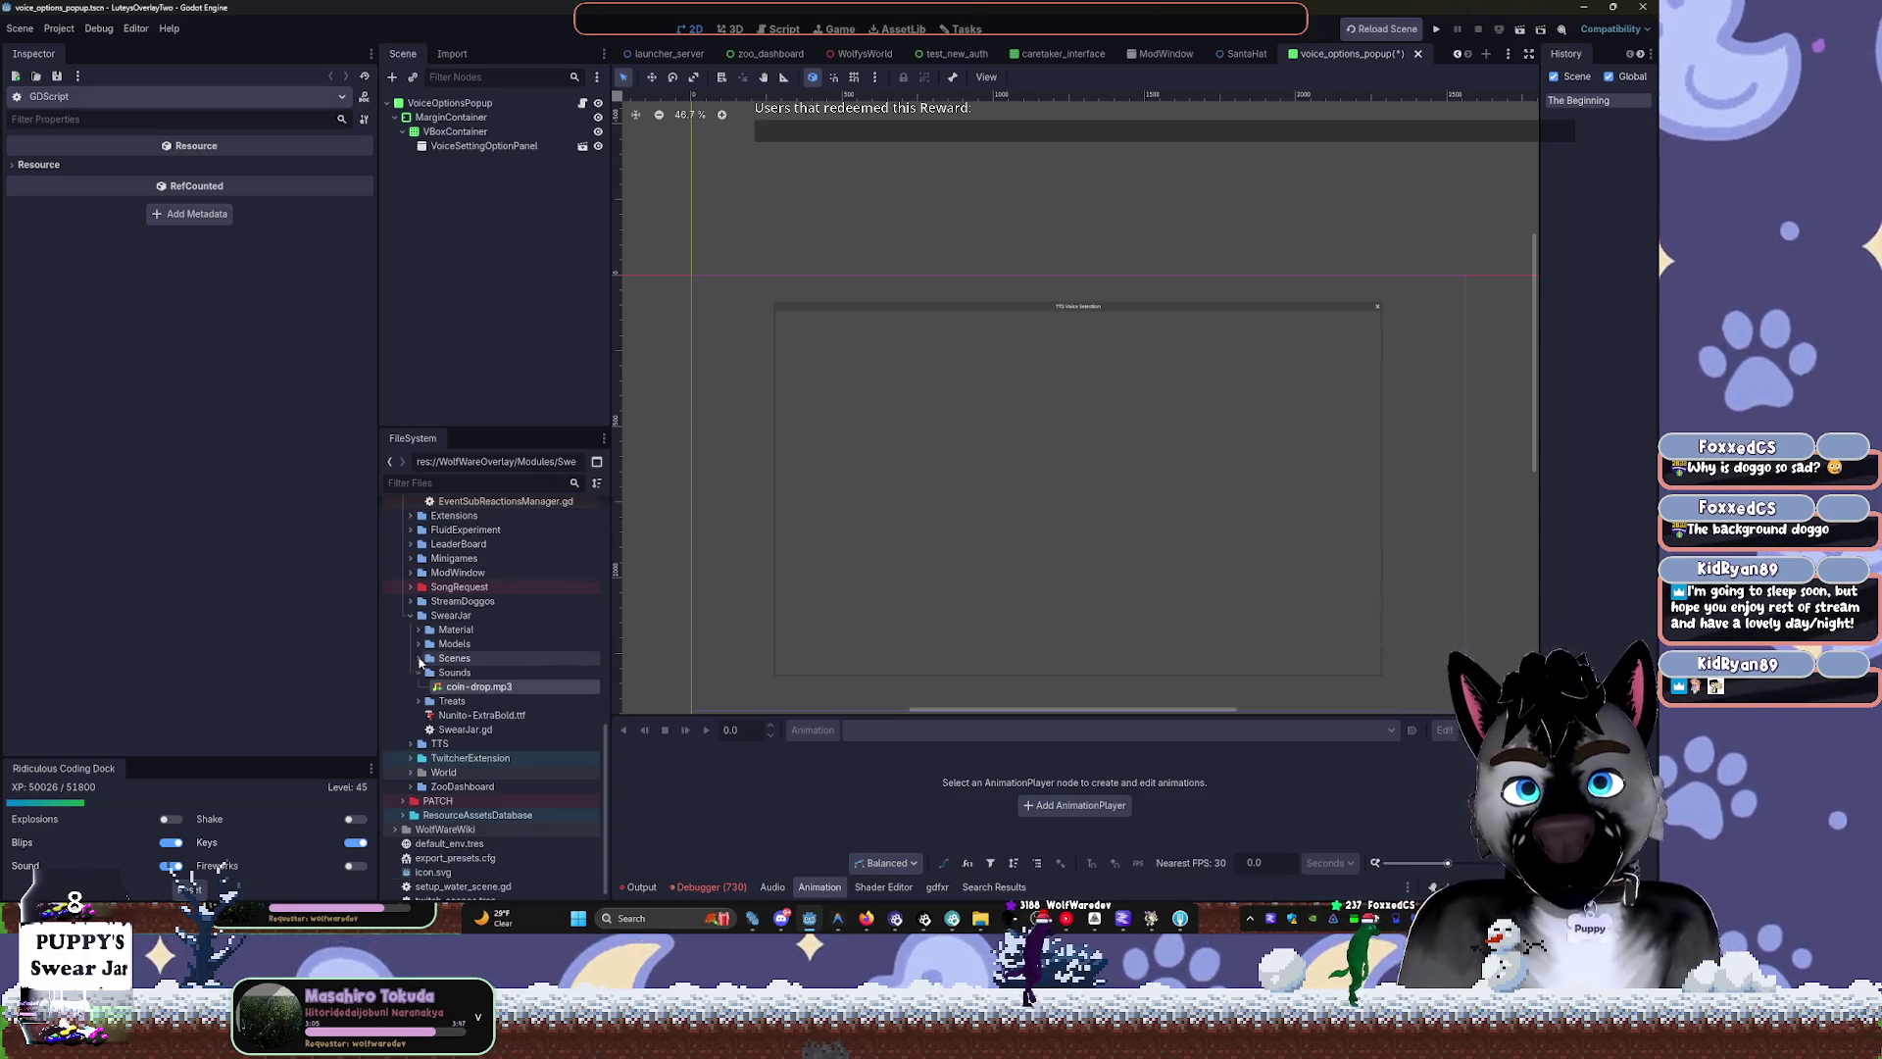
pyautogui.click(418, 643)
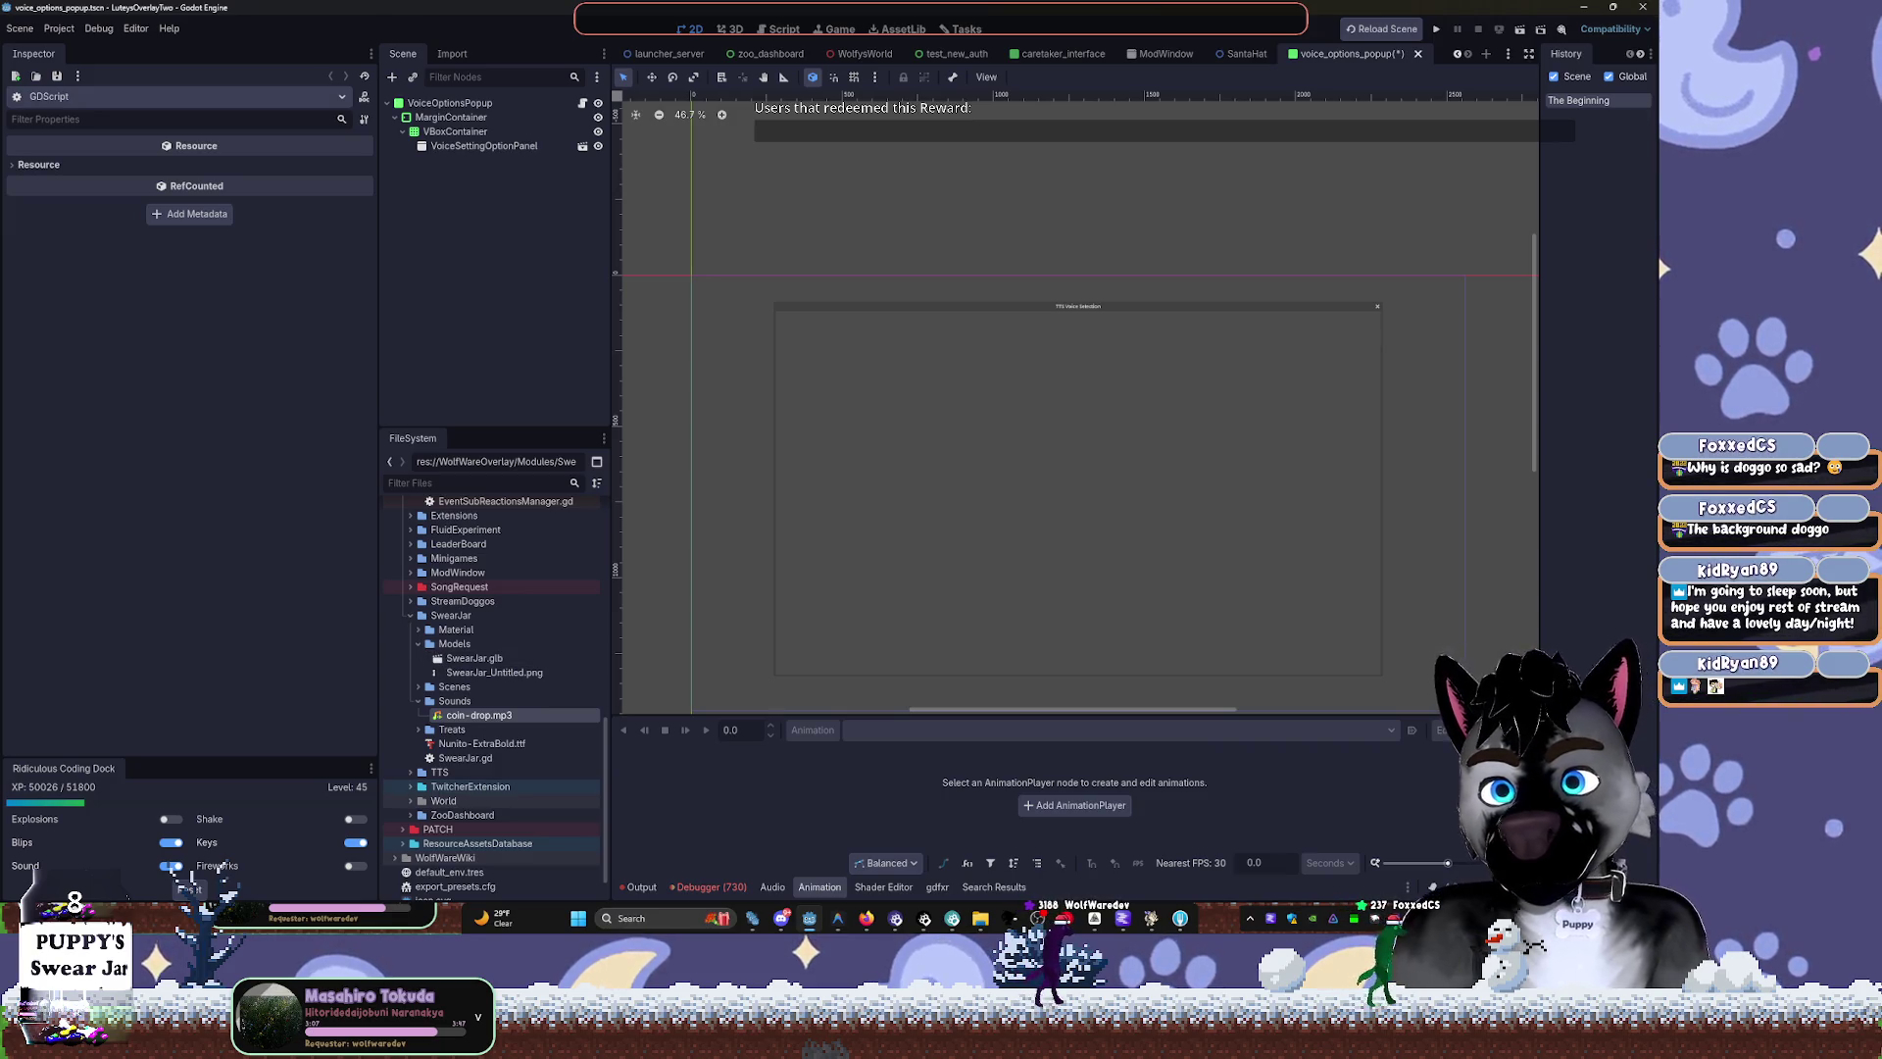